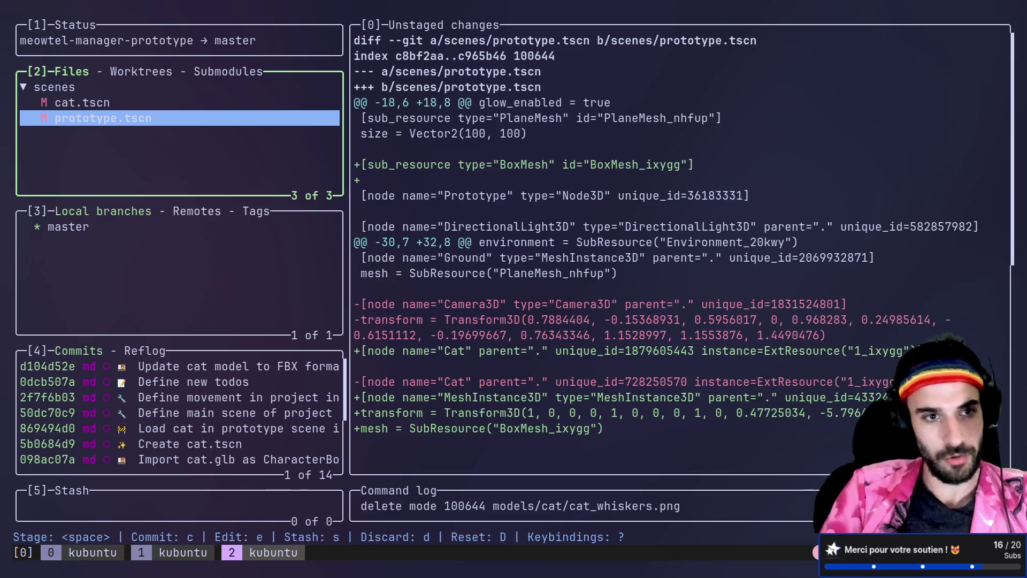
Step: Review the cat.tscn diff, stage it, and start a new commit
key("Up")
key("Down")
key("Up")
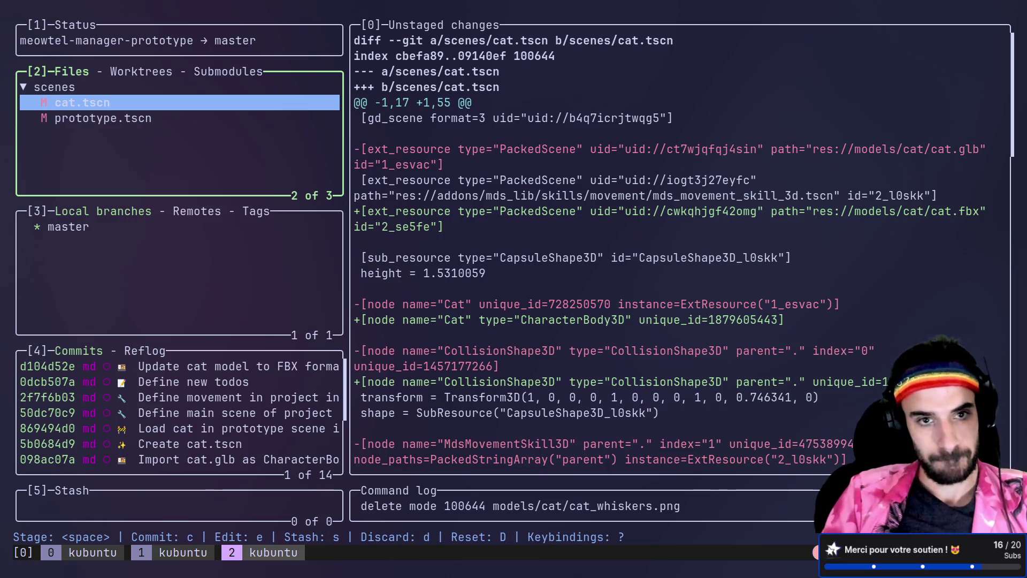
key("space")
key("c")
Step: Clear the gitmoji search and copy the :recycle: gitmoji to the clipboard
key("ctrl+super+Right")
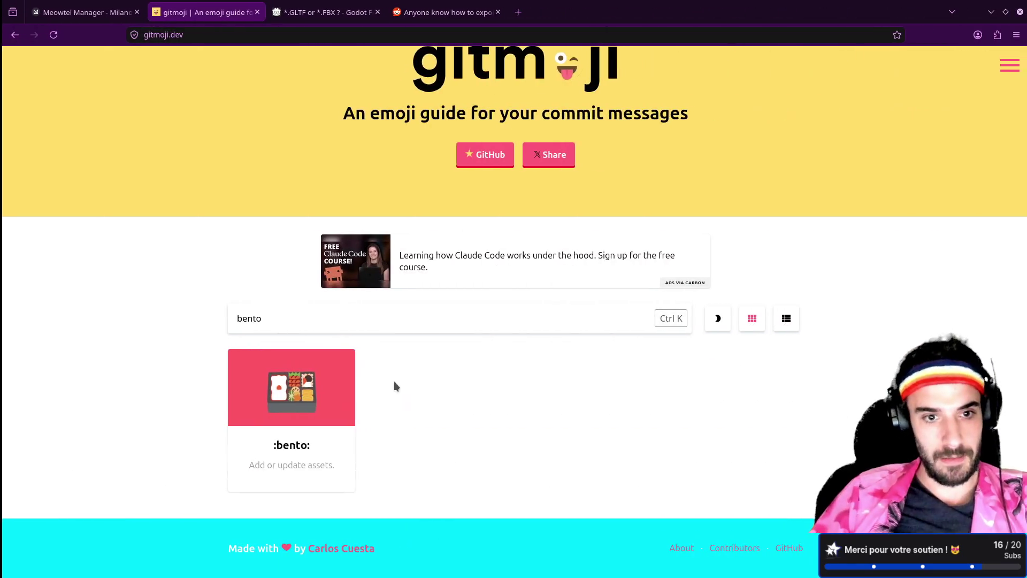
left_click_drag(287, 318, 170, 319)
key("BackSpace")
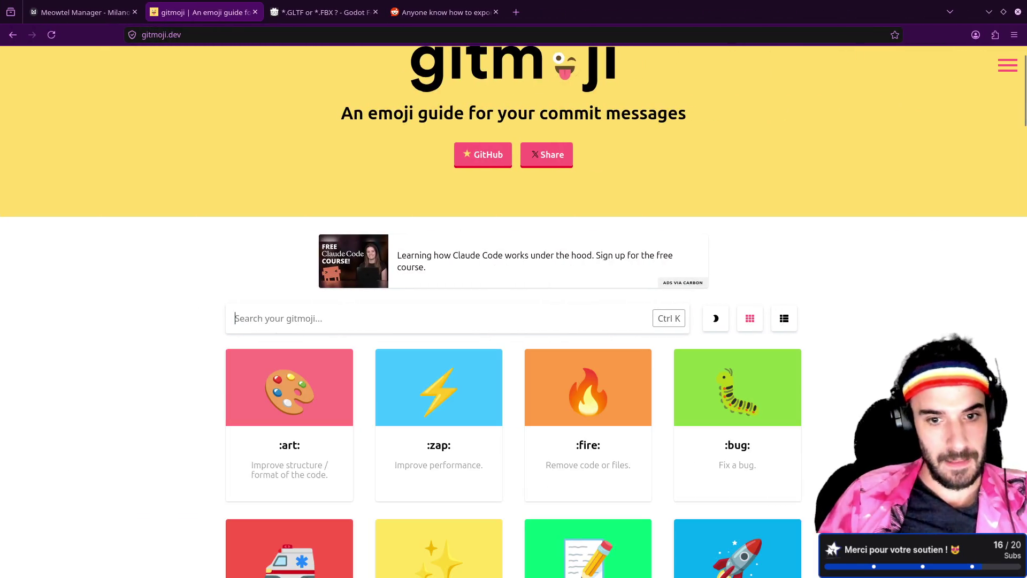
scroll(240, 316, "down", 5)
scroll(241, 316, "down", 12)
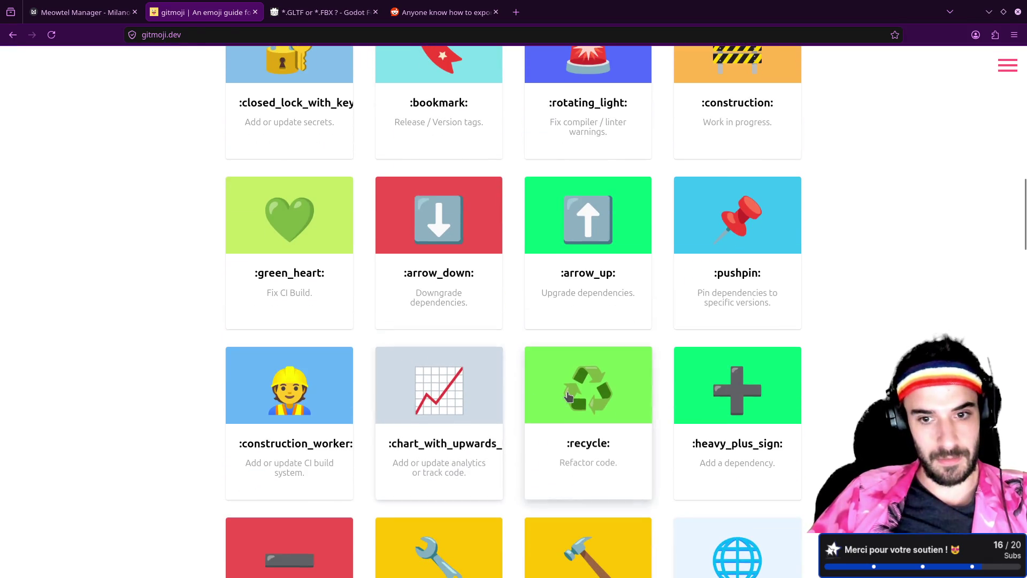
left_click(570, 396)
Step: Commit with summary '♻️ Change cat scene with new model and tree', then return to Godot
key("alt+Tab")
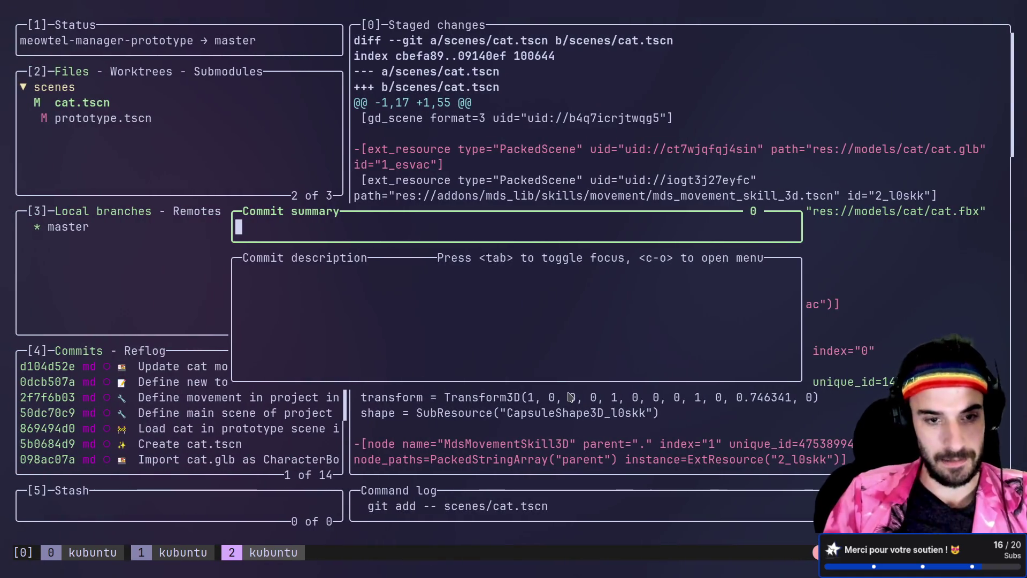
key("ctrl+shift+v")
type("Change cat scene")
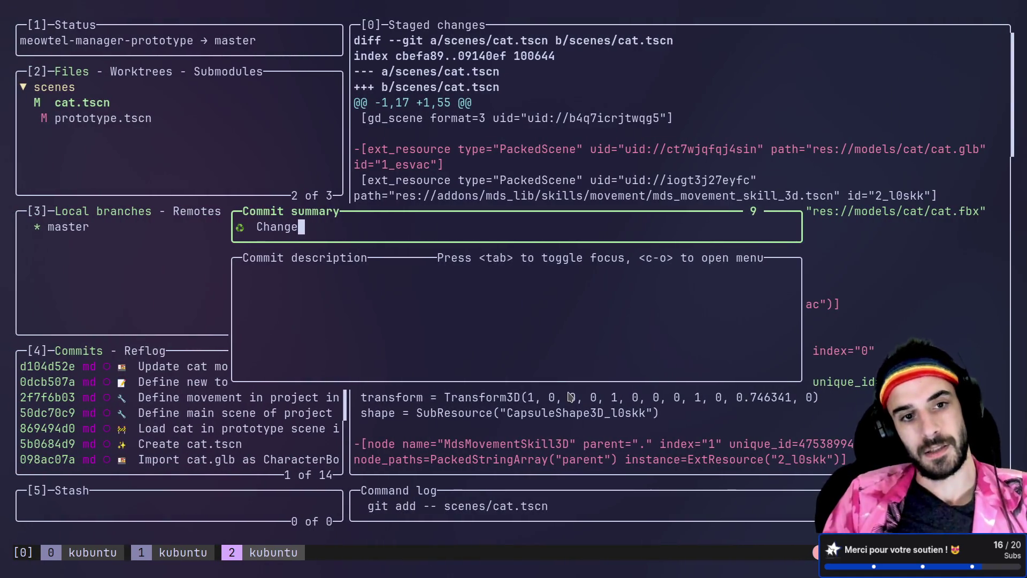
type(" to")
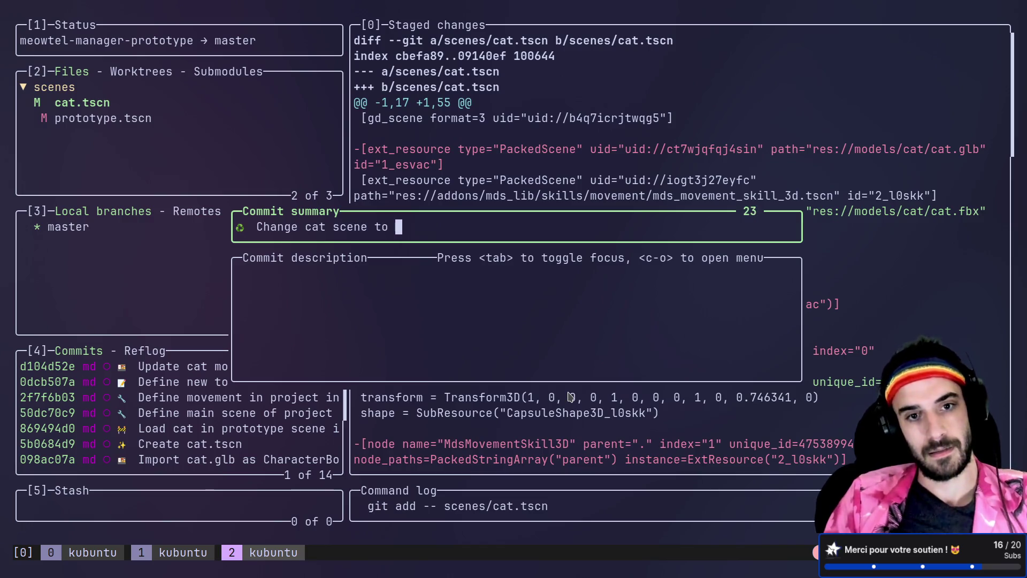
key("BackSpace")
key("BackSpace")
type("with no")
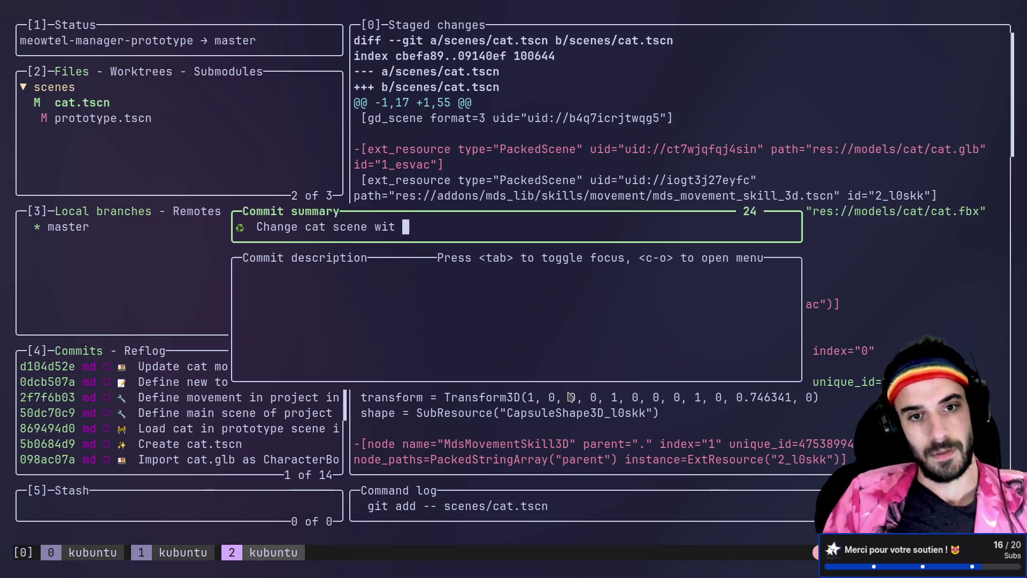
key("BackSpace")
type("ew ")
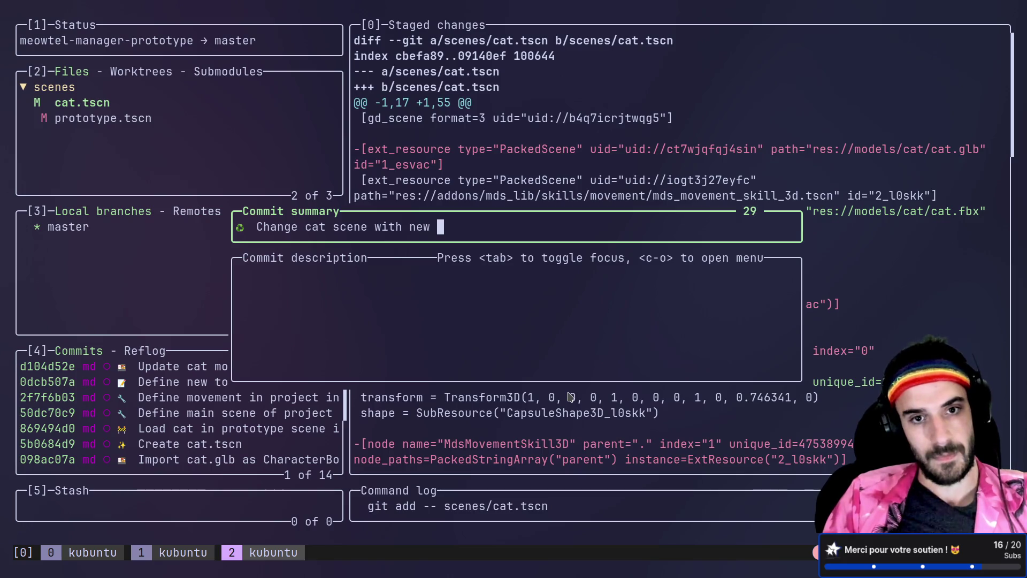
type("model and tree")
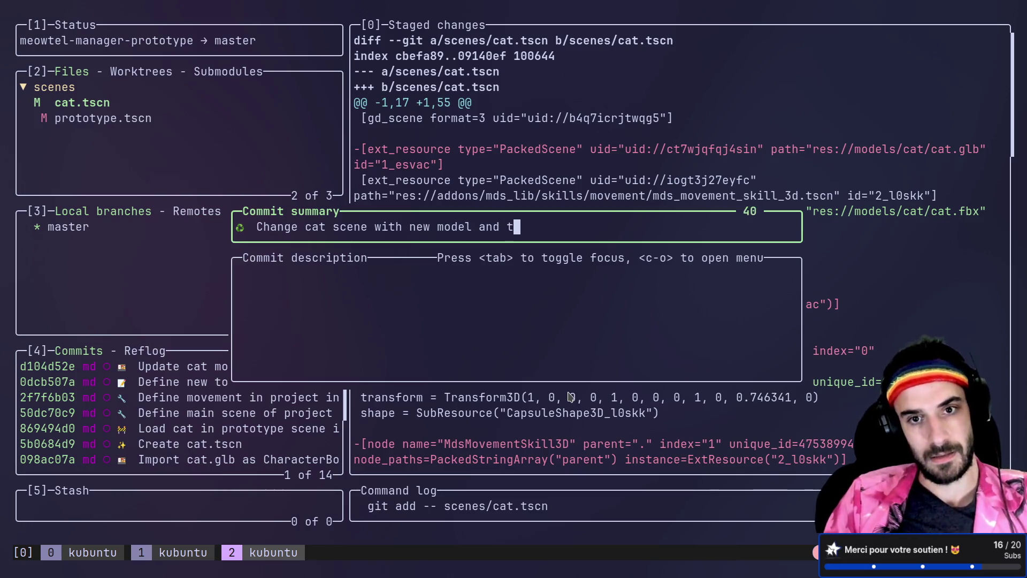
key("Return")
key("alt+Tab")
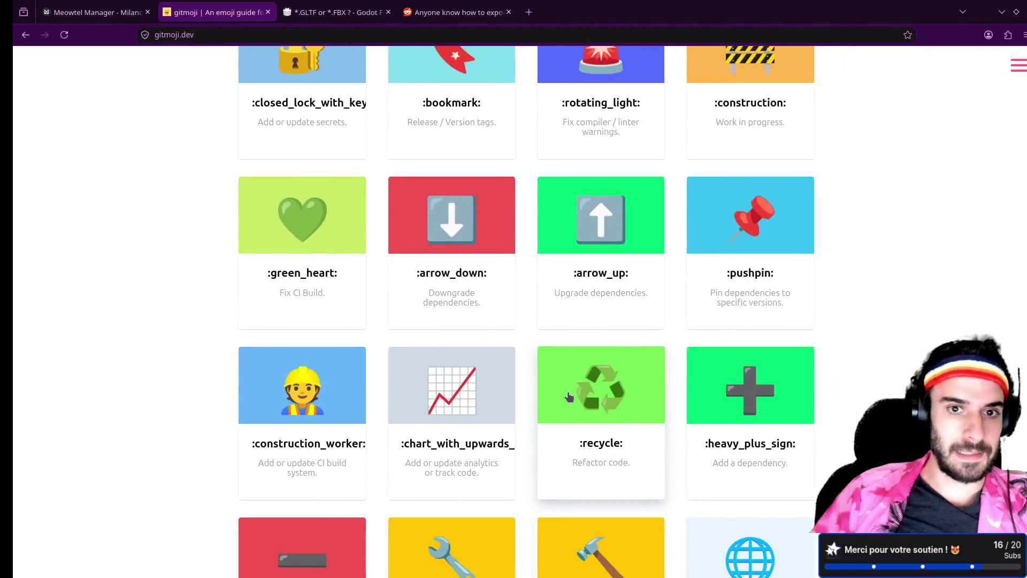
key("alt+Tab")
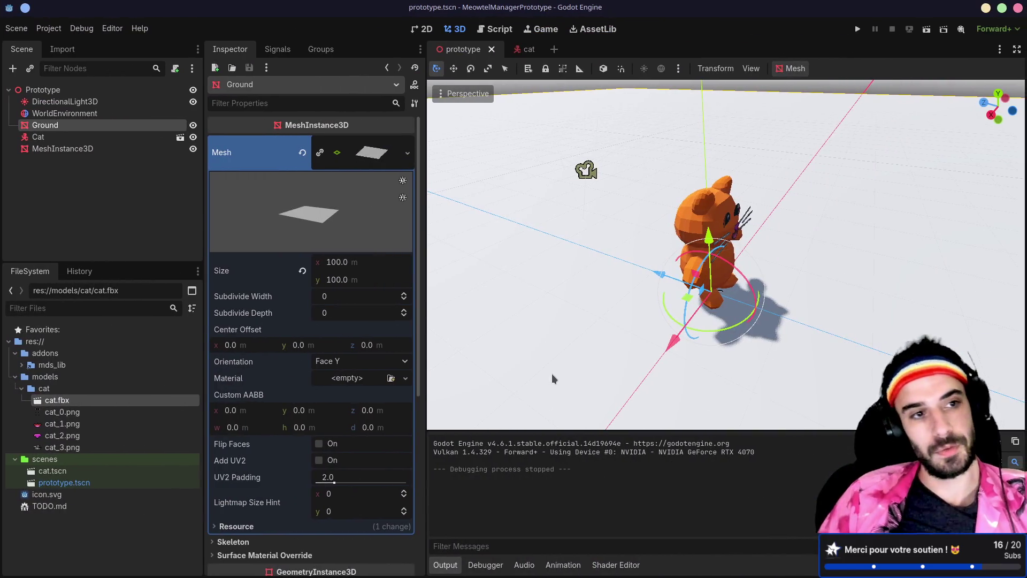
Step: Open the cat scene, select its root Cat node, and open cat.fbx's Advanced Import Settings
left_click(42, 139)
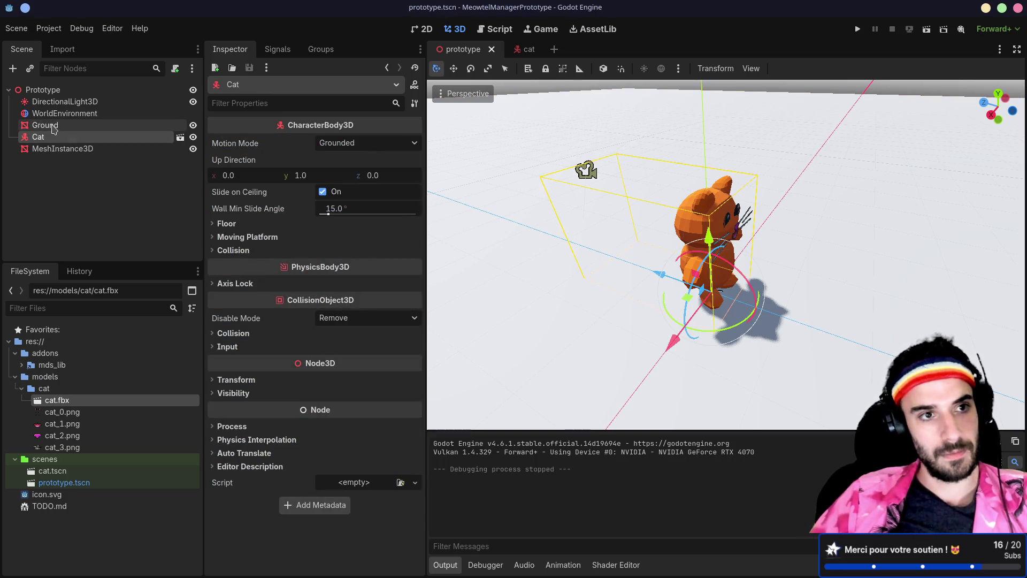
left_click(539, 53)
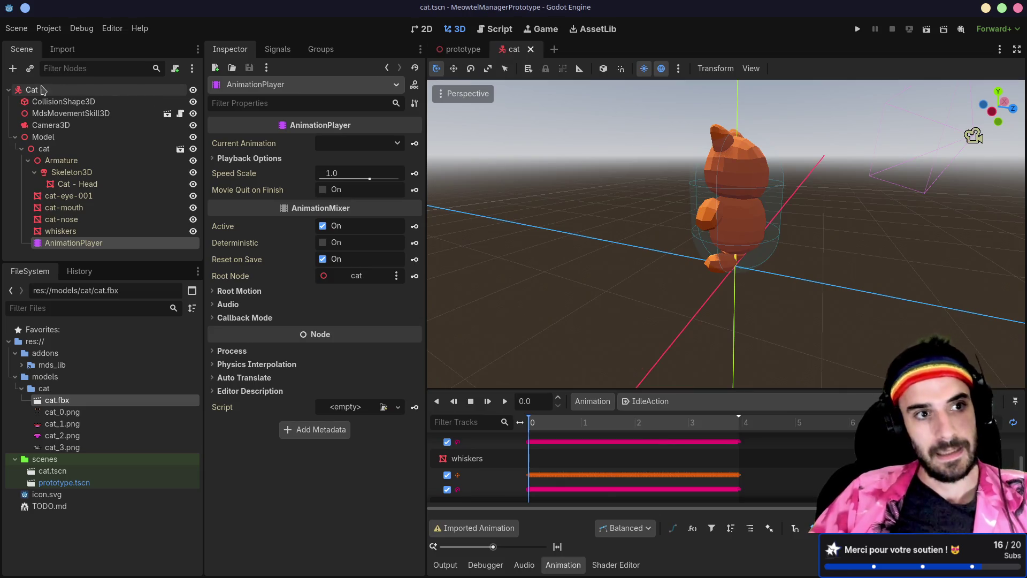
left_click(92, 92)
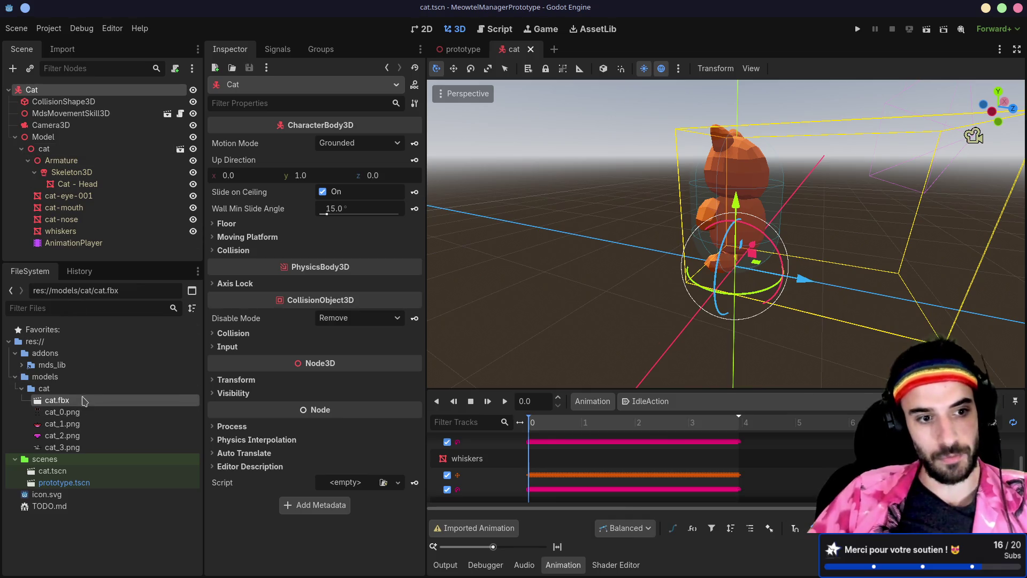
double_click(97, 398)
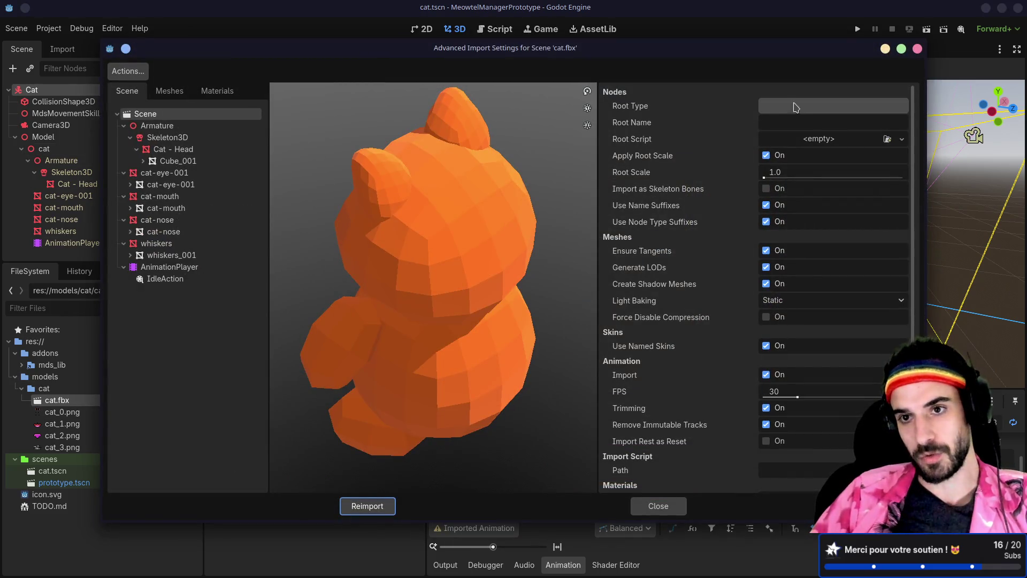
Step: Close the cat.fbx Advanced Import Settings dialog
left_click(917, 48)
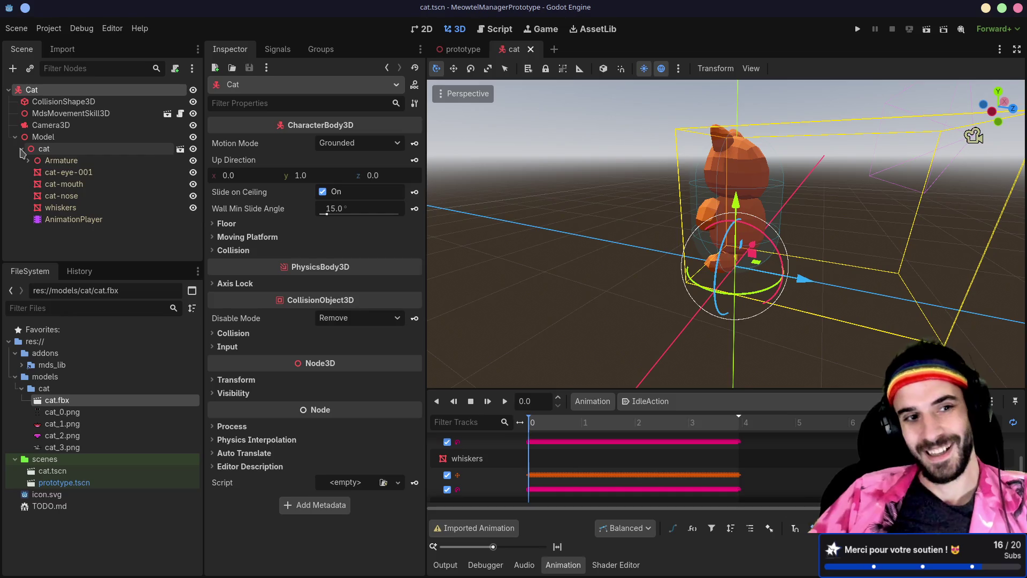
left_click(28, 160)
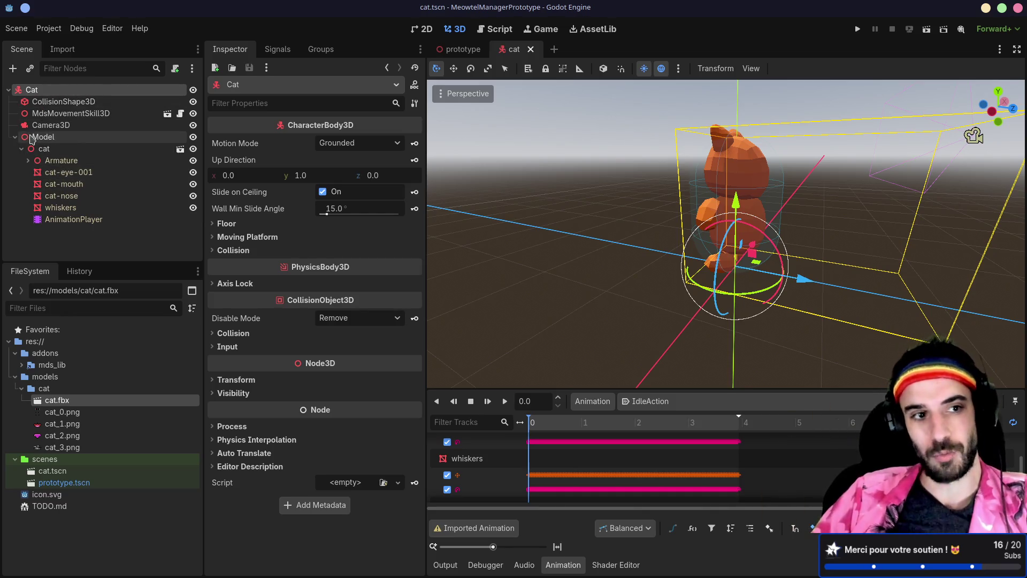
left_click(71, 138)
left_click(21, 148)
left_click_drag(41, 148, 45, 150)
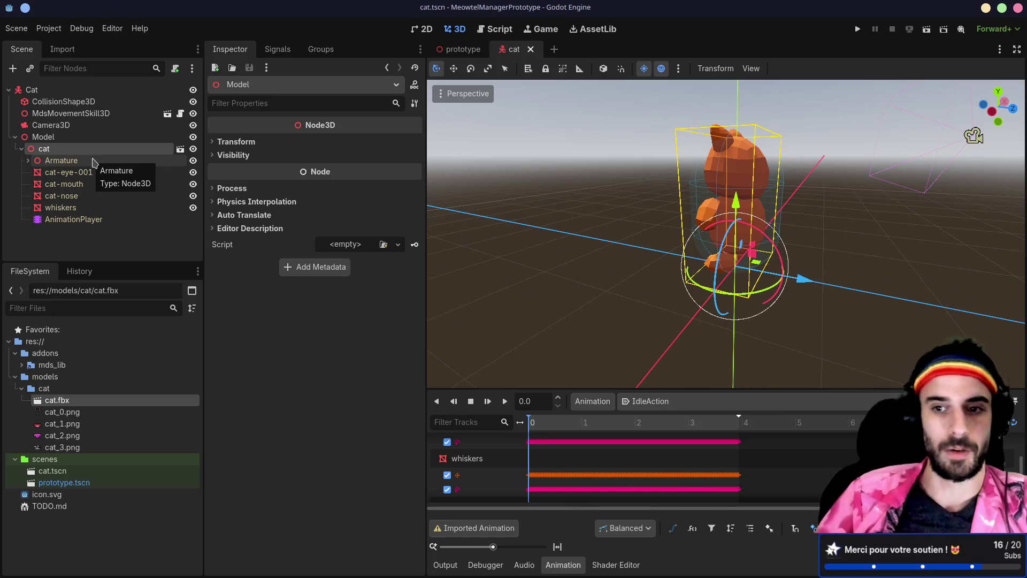
Step: Orbit to the cat's front, deselect it, and switch to lazygit
left_click_drag(652, 211, 862, 205)
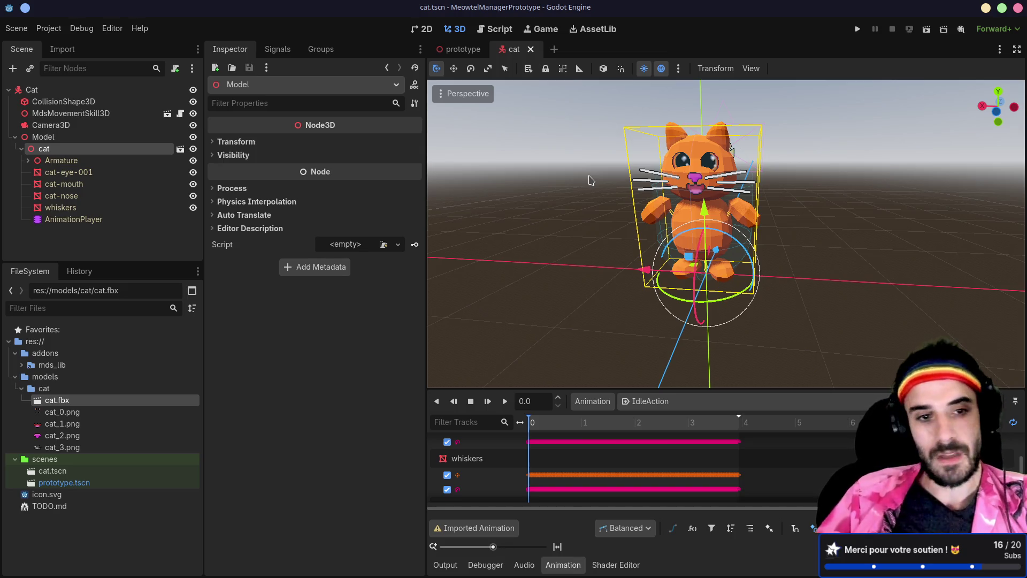
left_click(110, 240)
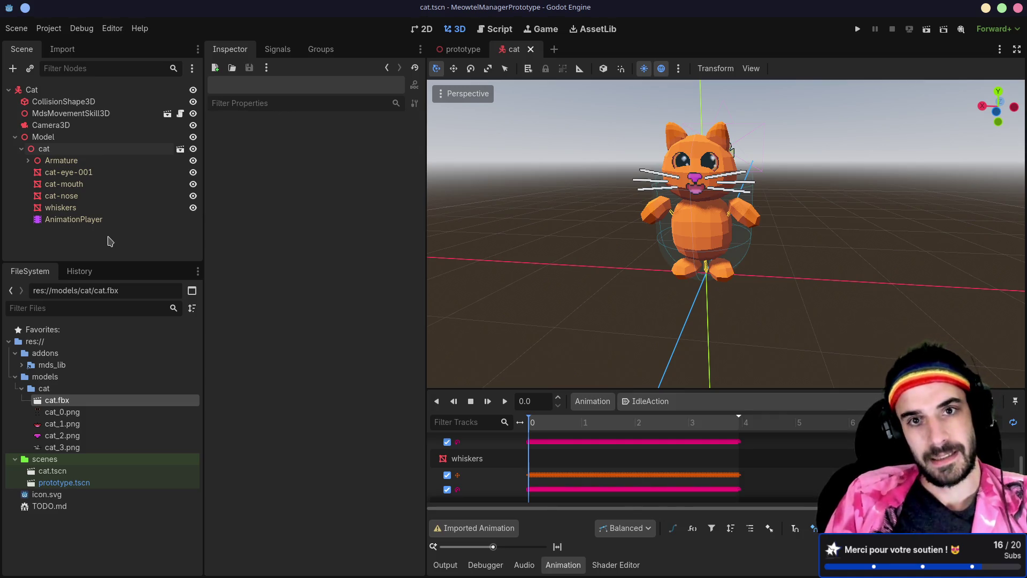
key("ctrl+F1")
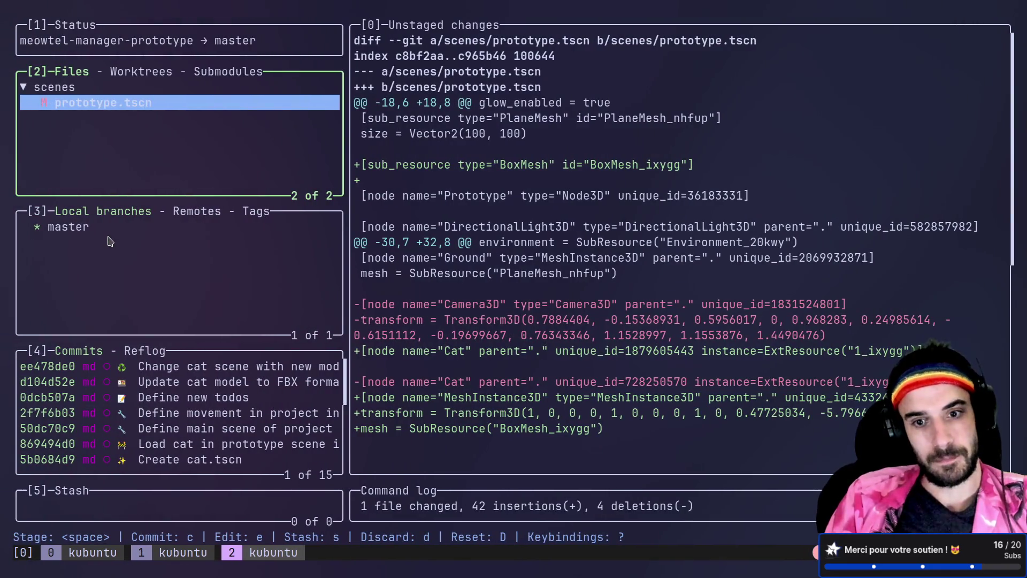
Step: Stage all prototype.tscn hunks and start a new commit
key("Return")
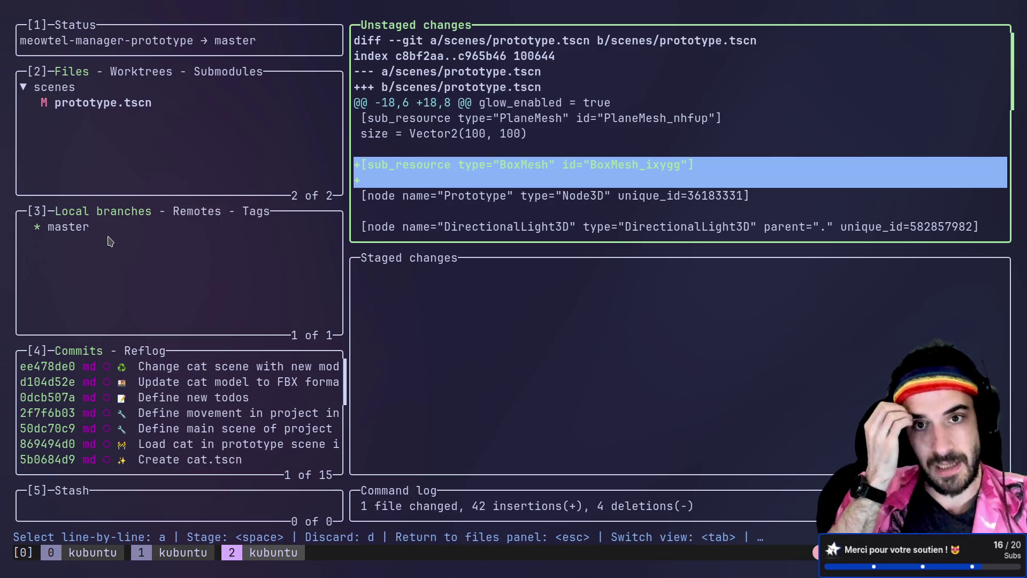
key("Down")
key("Down")
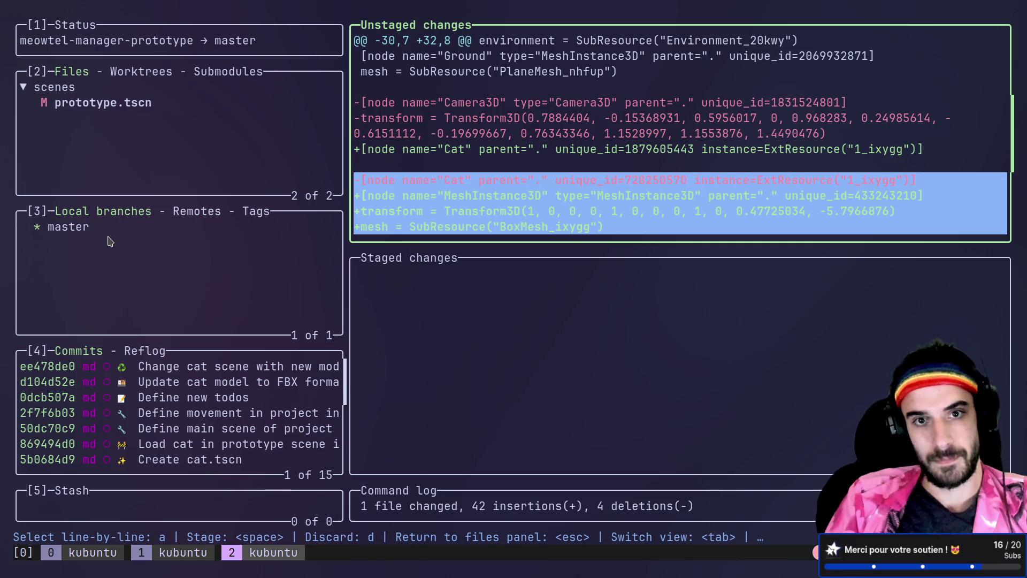
key("space")
key("Escape")
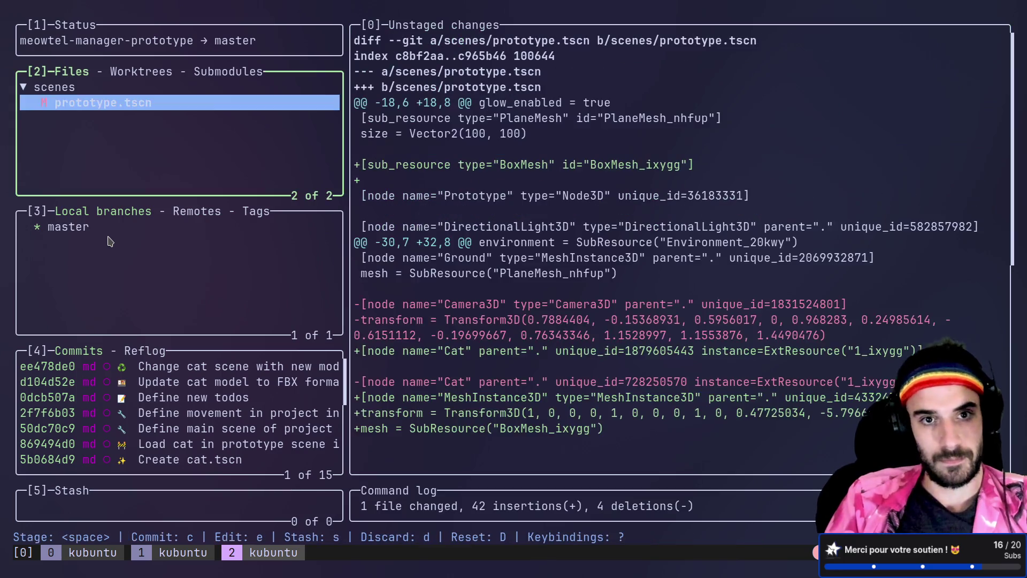
key("space")
key("c")
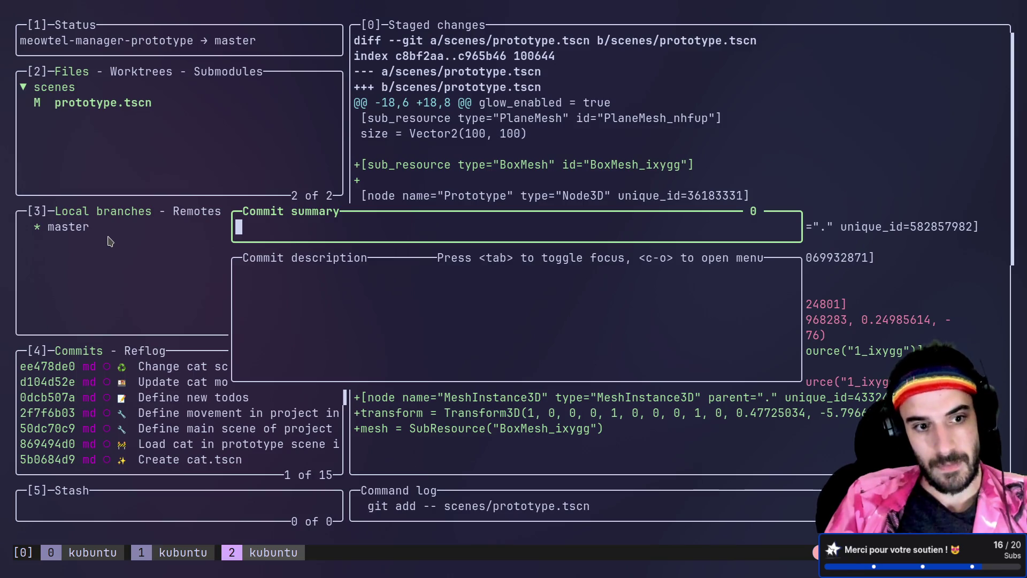
Step: Copy the :construction: gitmoji from gitmoji.dev and paste it into the commit summary
key("alt+Tab")
scroll(202, 233, "down", 3)
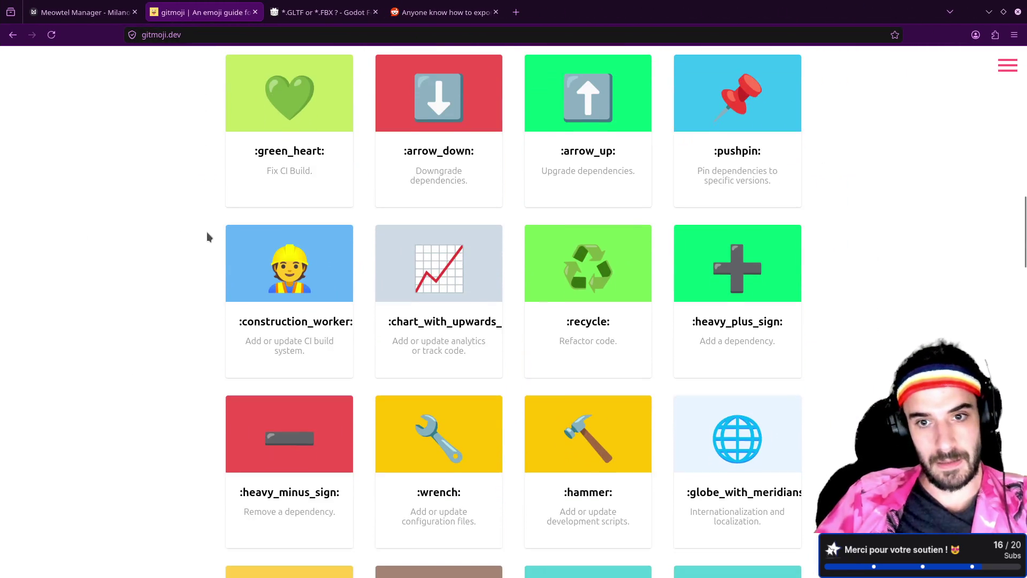
scroll(214, 236, "up", 5)
left_click(733, 176)
key("alt+Tab")
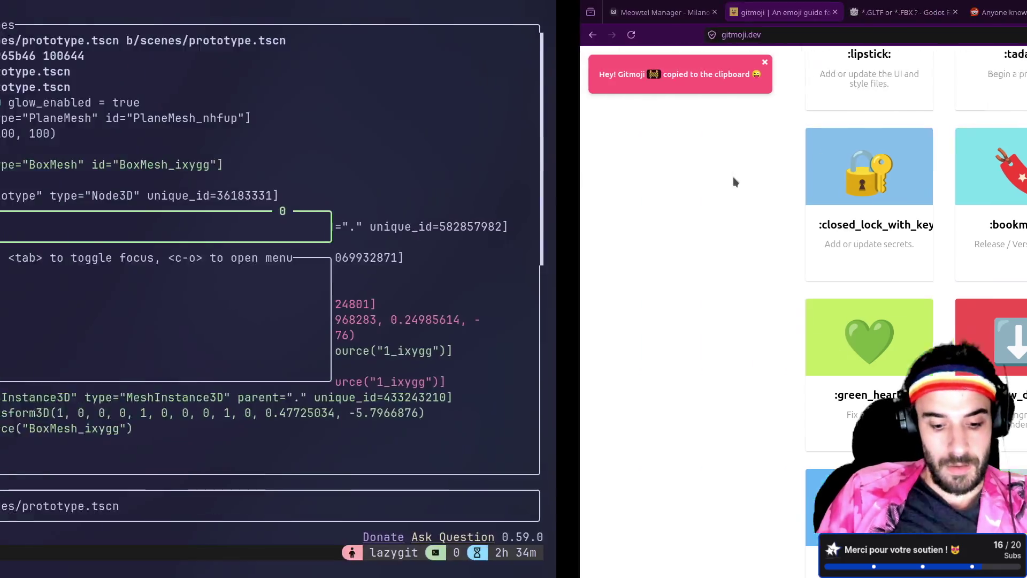
key("ctrl+shift+v")
Step: Commit as 'Add cube and updat cat in prototype scene', quit lazygit, and type nvim TODO.md
type("A")
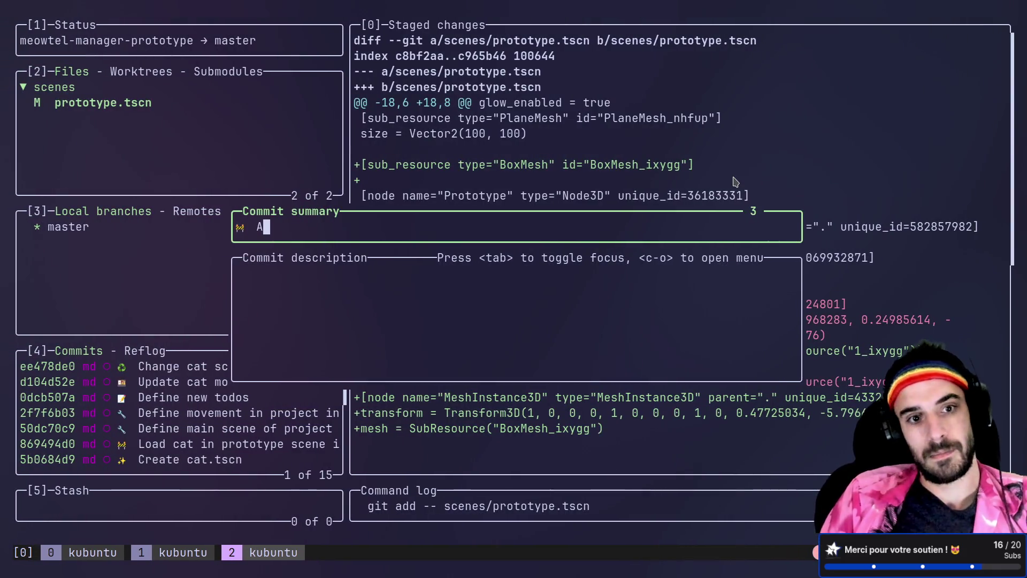
type("dd cube and ")
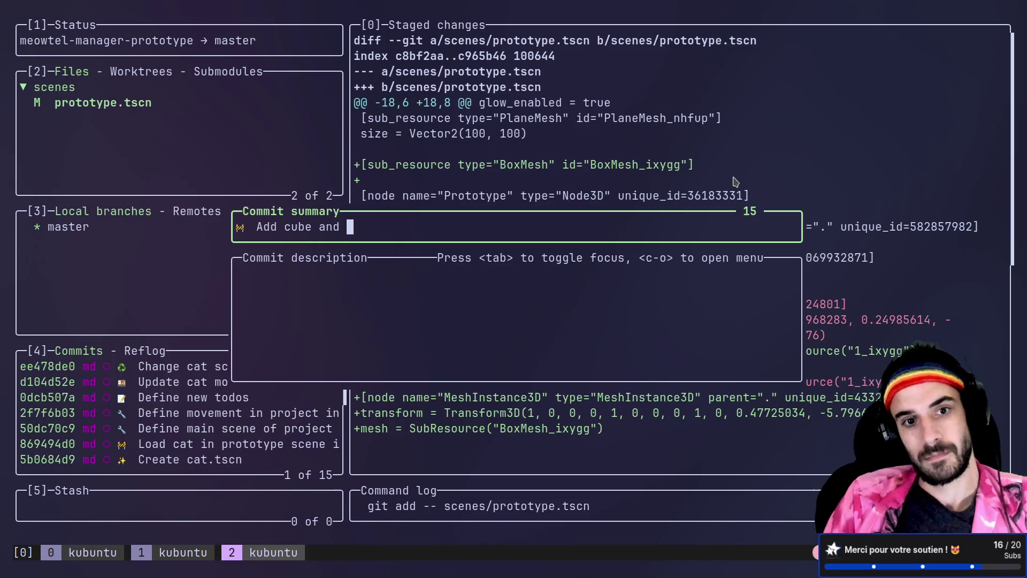
type("updat cat in pro")
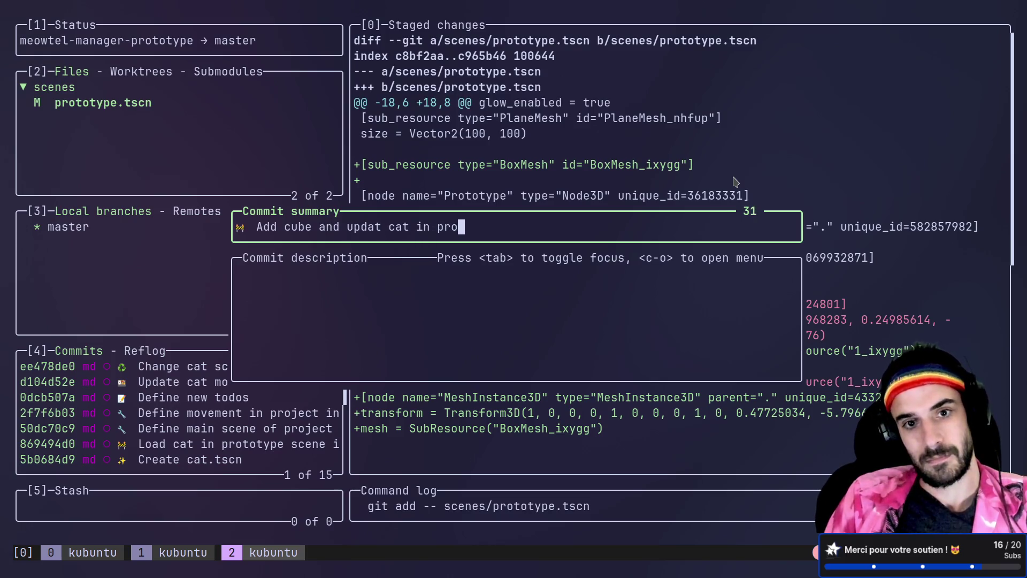
type("totype scene")
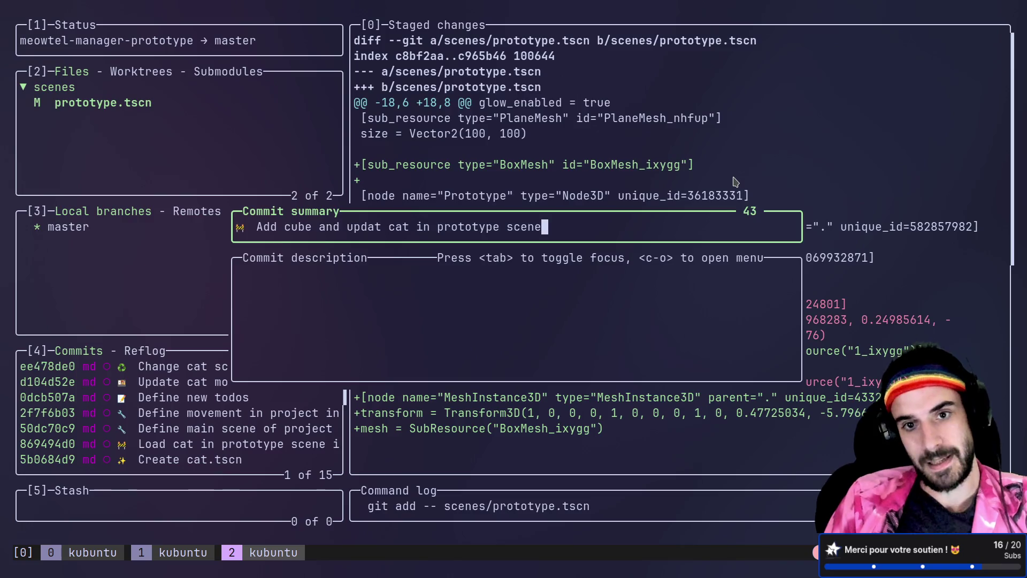
key("Return")
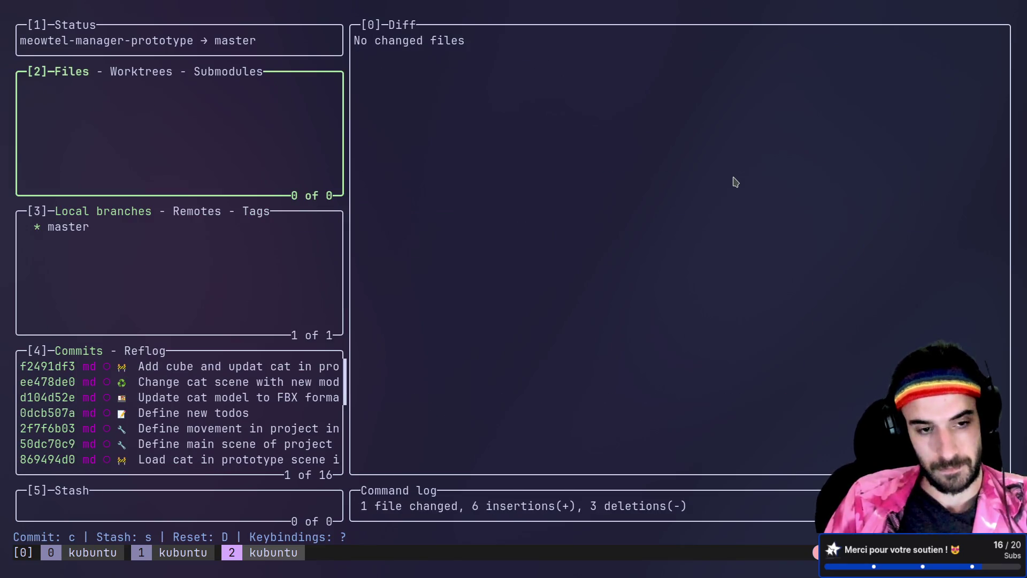
type("q")
type("nvim ")
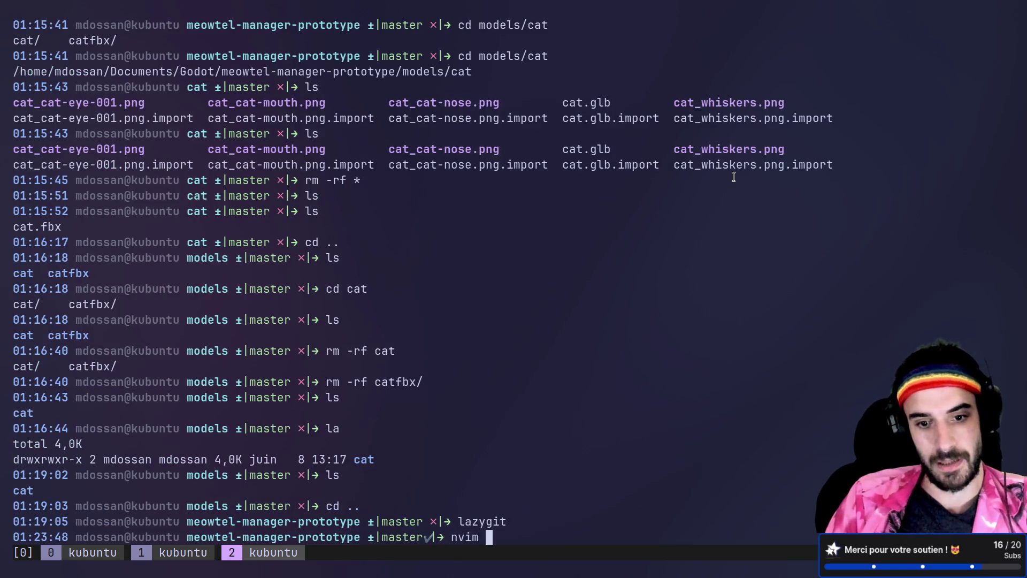
type("TODO.md")
Step: Delete the 'Camera follow' line from TODO.md, save with :wq, and relaunch lazygit
key("k")
key("k")
key("k")
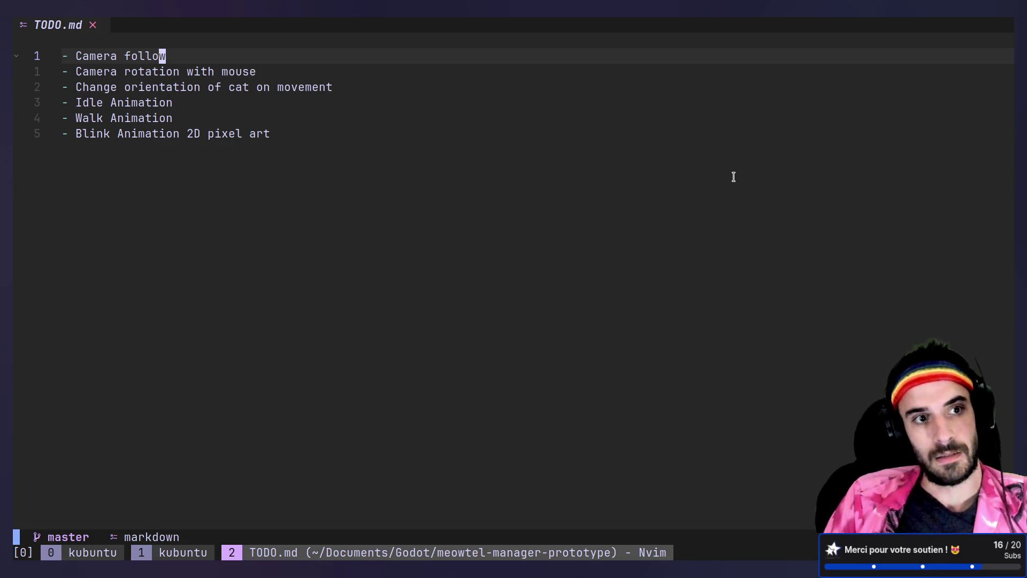
key("d")
key("d")
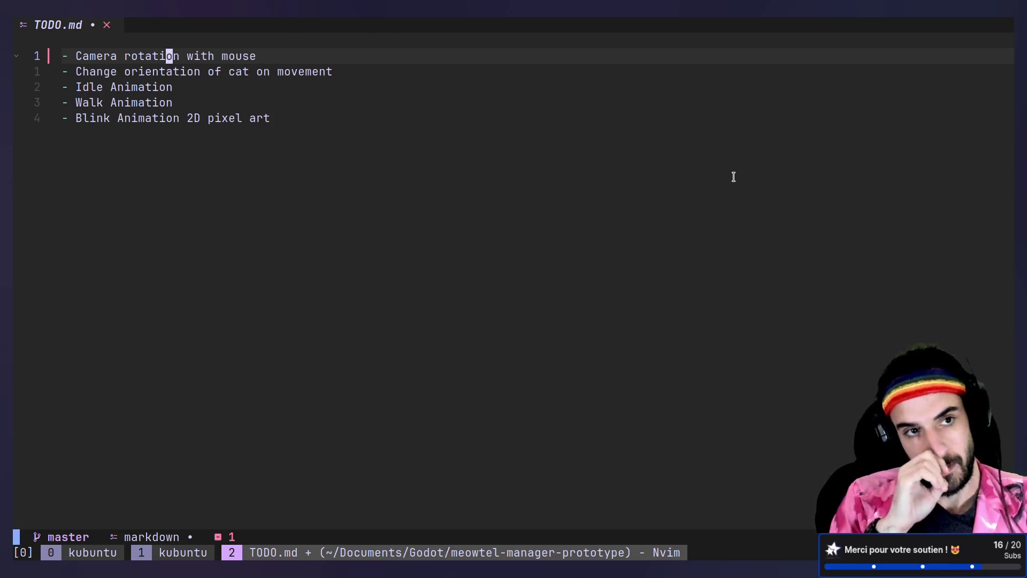
type("j:wq")
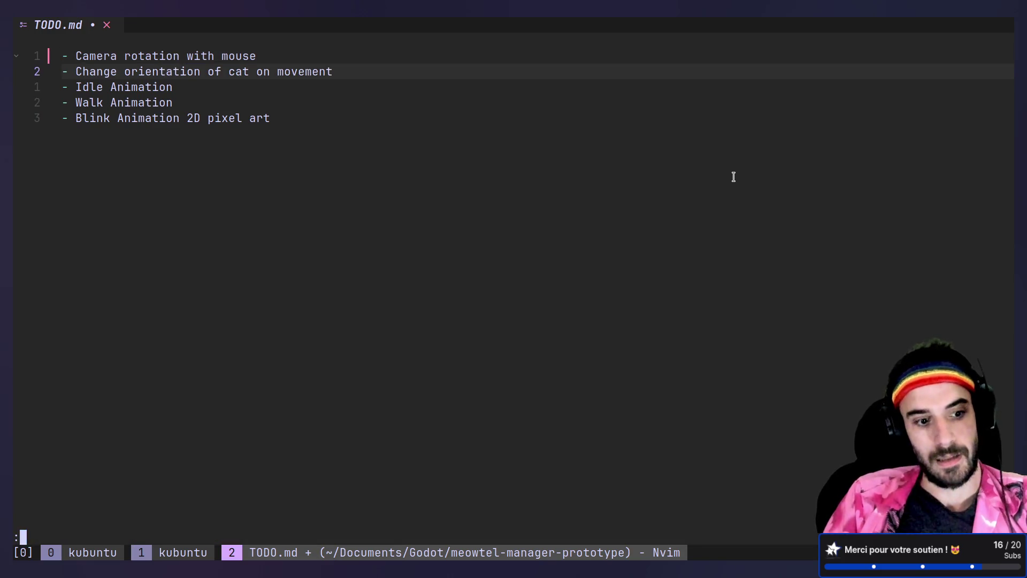
key("Return")
type("lazygit")
key("Return")
Step: Stage TODO.md and amend it into the 'Update cat model to FBX format' commit
key("space")
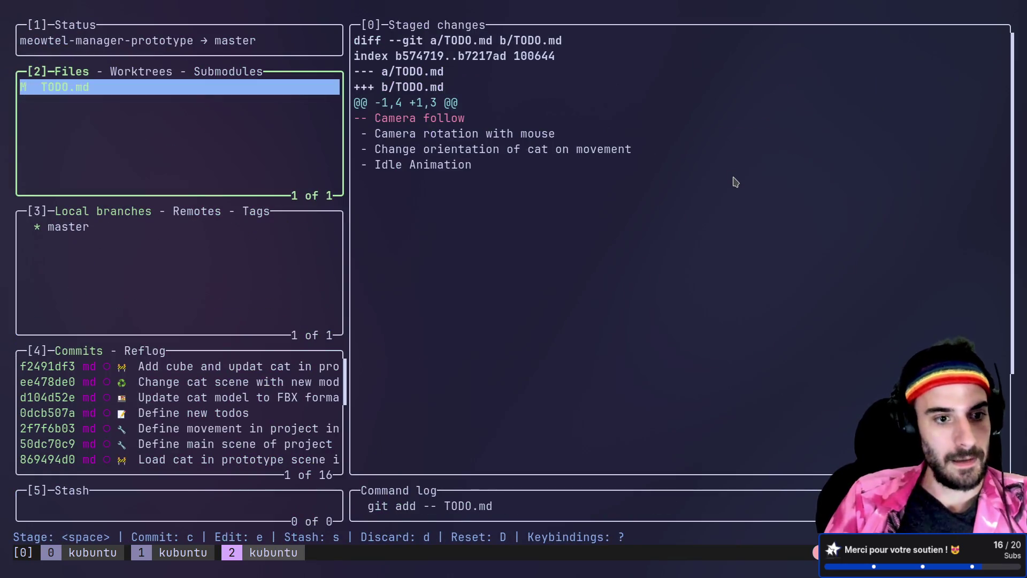
key("4")
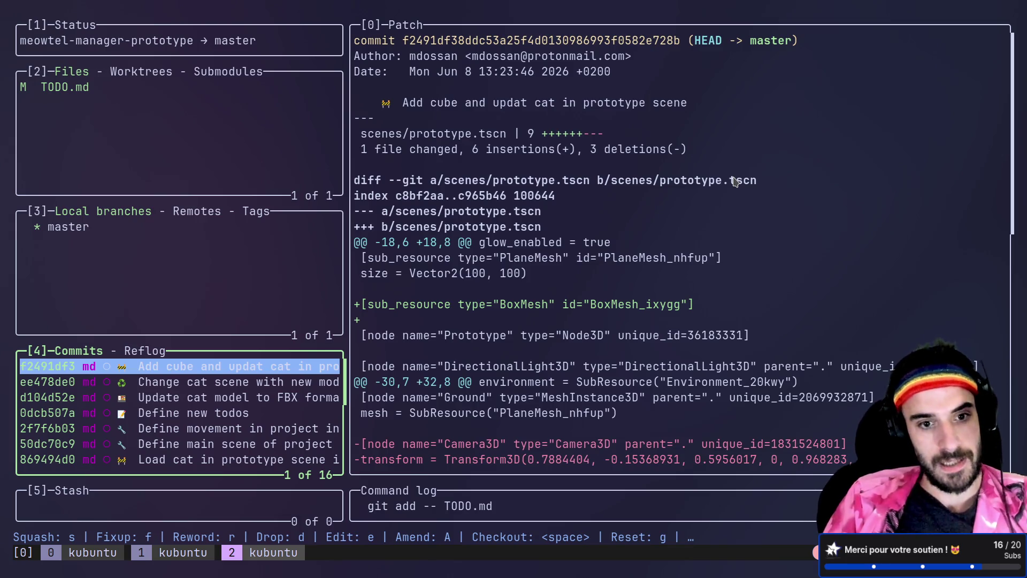
key("j")
key("j")
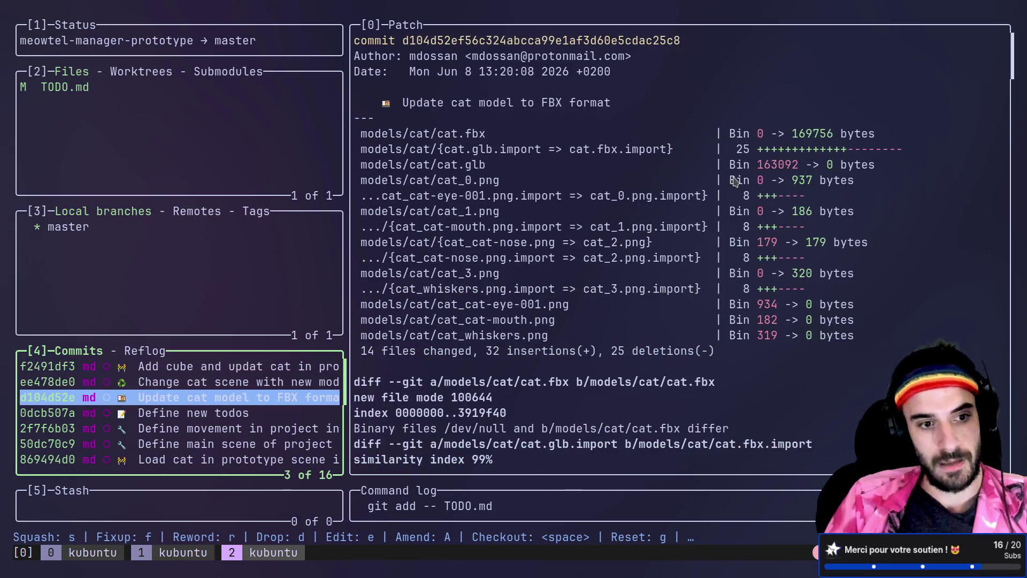
key("shift+a")
key("Return")
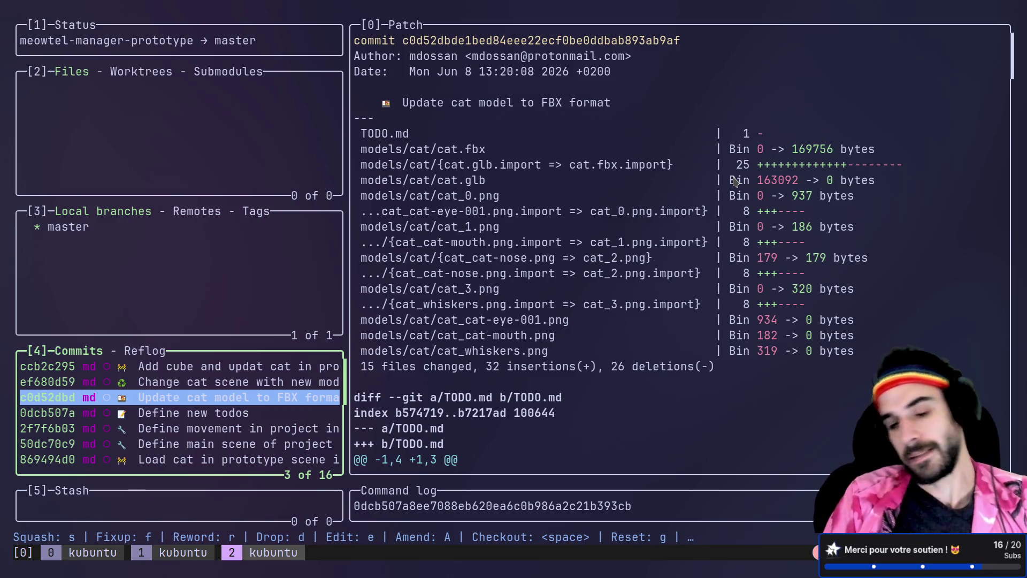
Step: Browse the commit history to review the amended commit
key("Down")
key("Down")
key("Down")
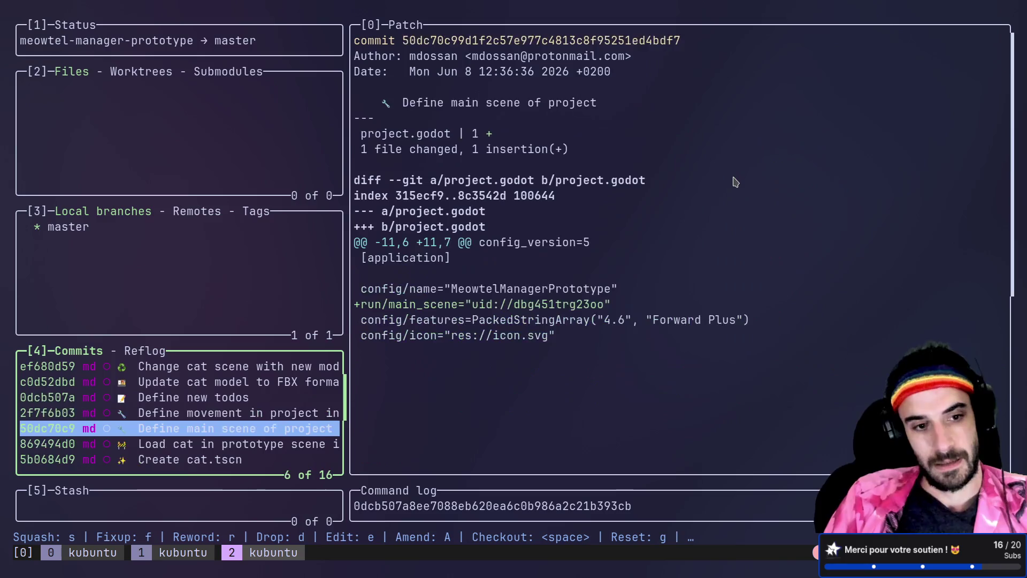
key("Up")
key("Up")
key("Up")
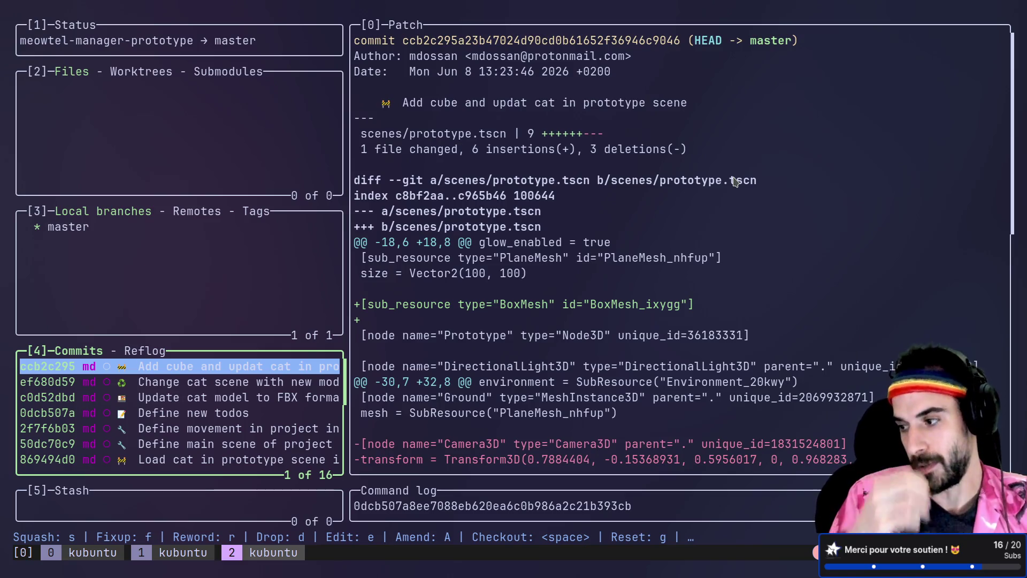
key("Down")
key("Down")
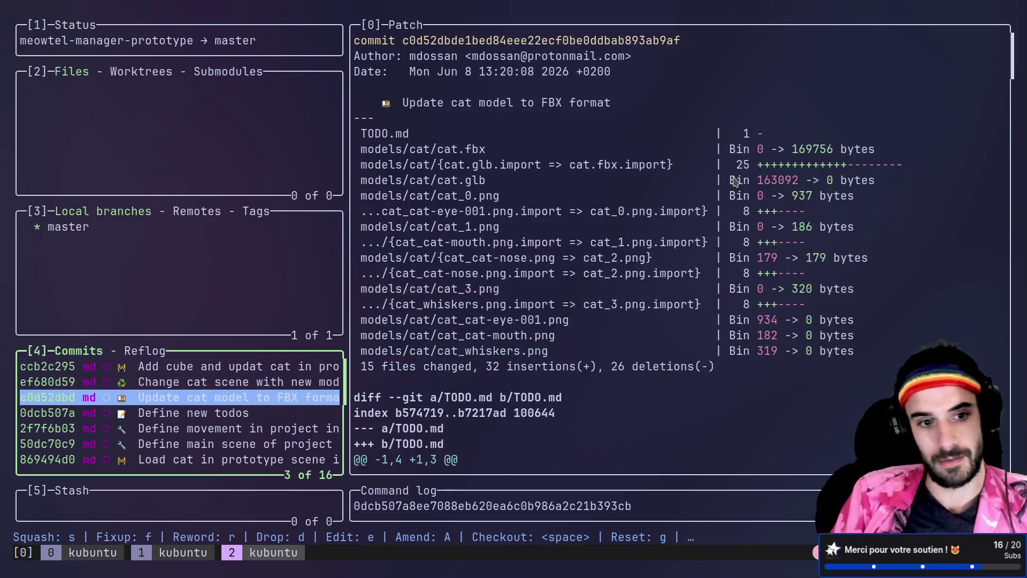
key("Up")
key("colon")
type("wq")
key("BackSpace")
key("BackSpace")
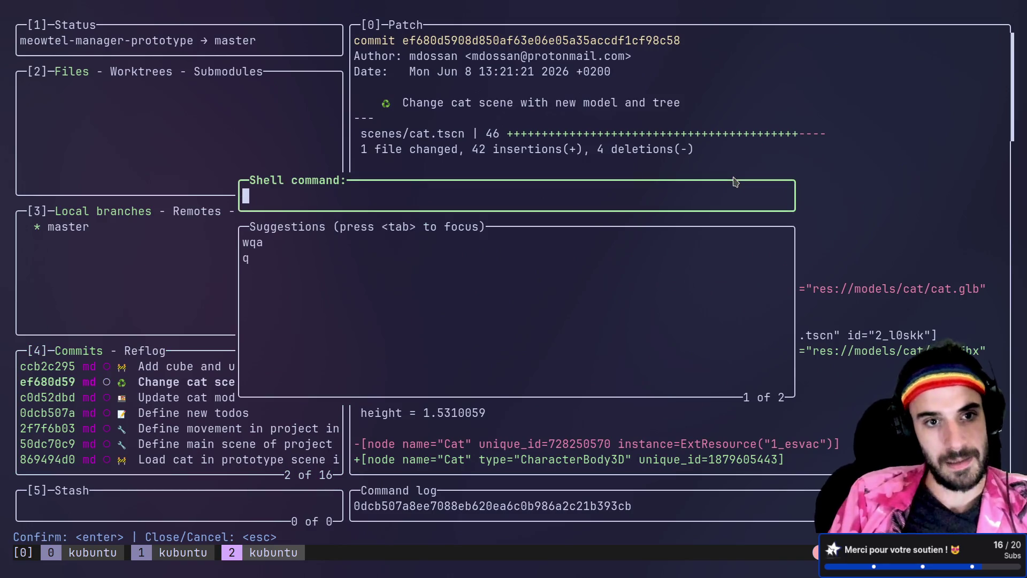
Step: Quit lazygit, run git status twice to confirm a clean tree, and switch to Godot
key("Escape")
type("q")
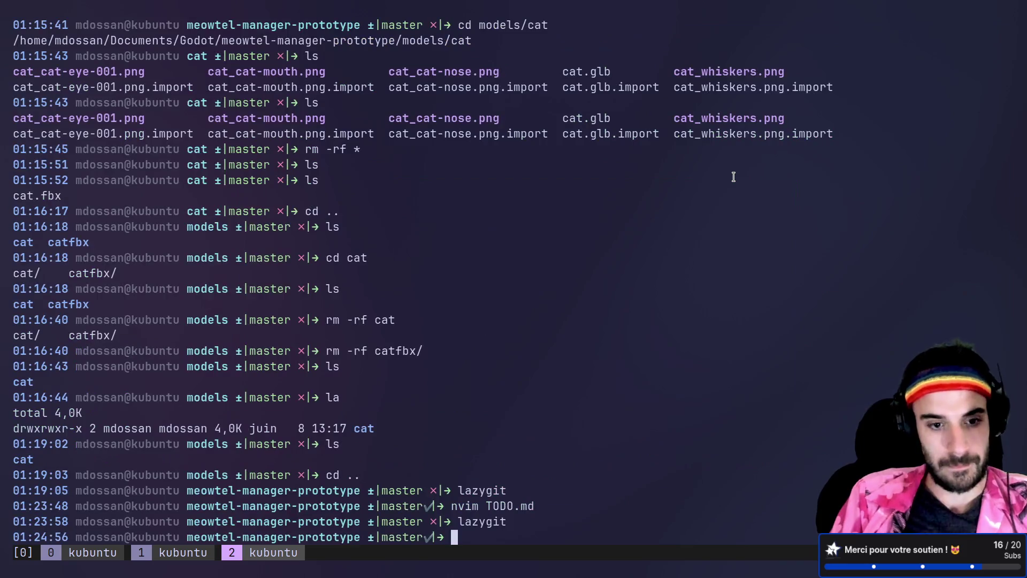
type("git status")
key("Return")
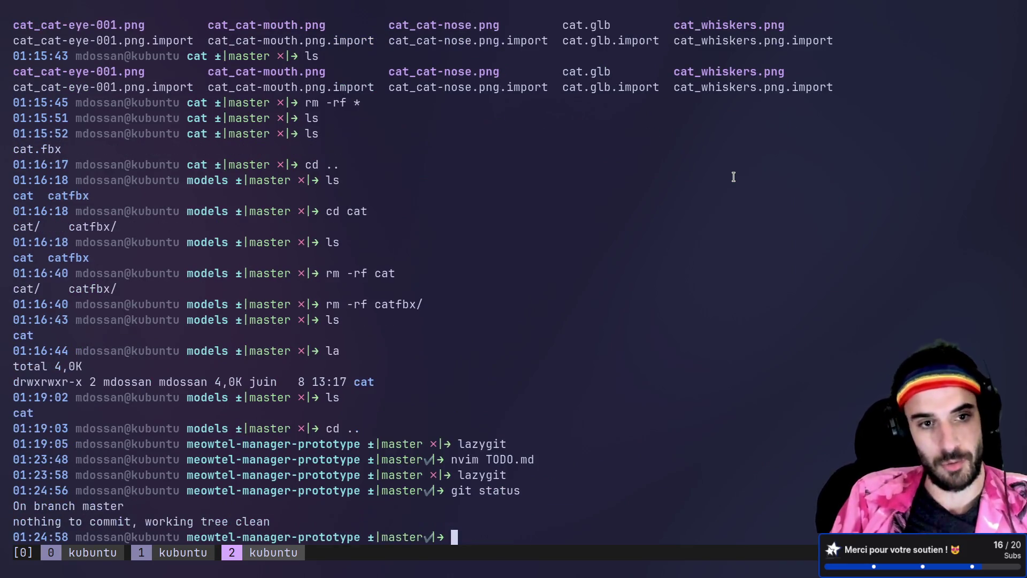
type("git status")
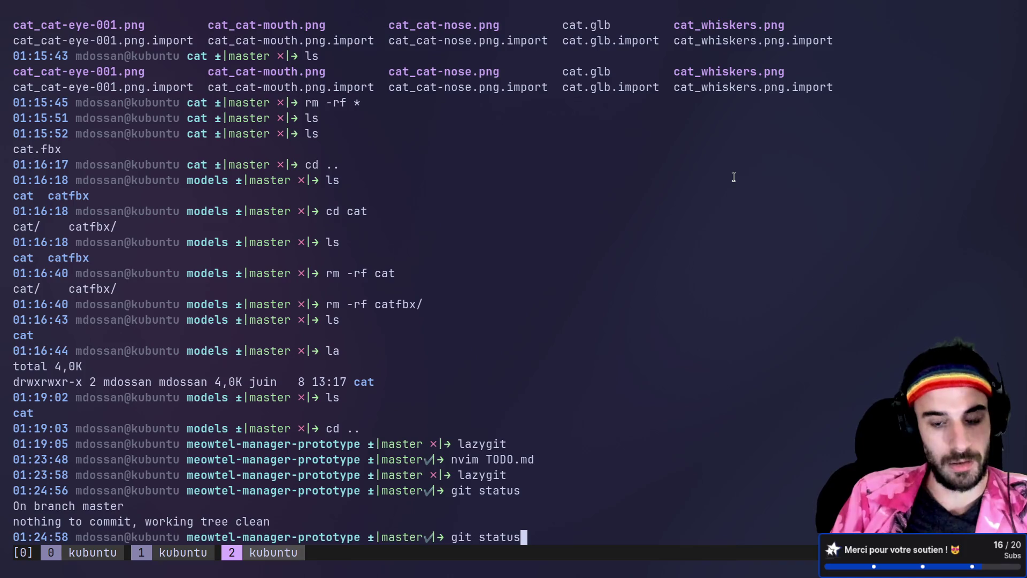
key("Return")
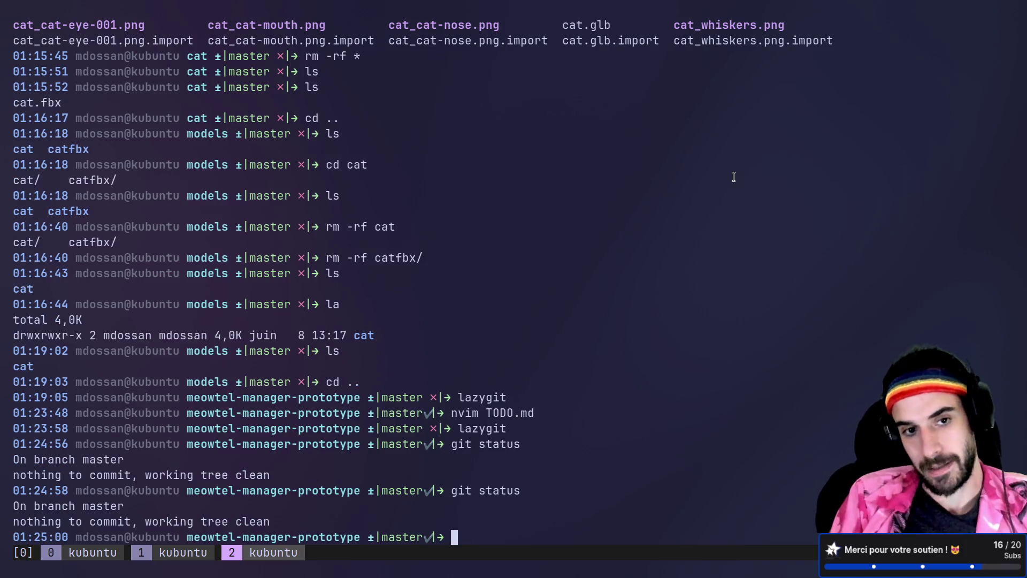
key("alt+Tab")
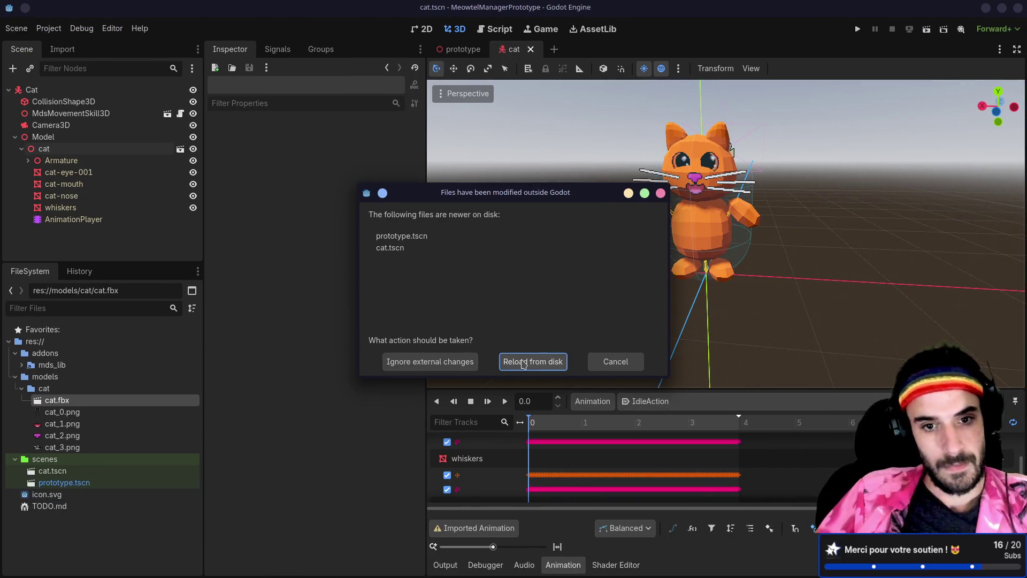
Step: Reload the changed scenes from disk and open TODO.md, then open addons/mds_lib/skills/camera_control/camera_control.gd
left_click(522, 361)
double_click(59, 506)
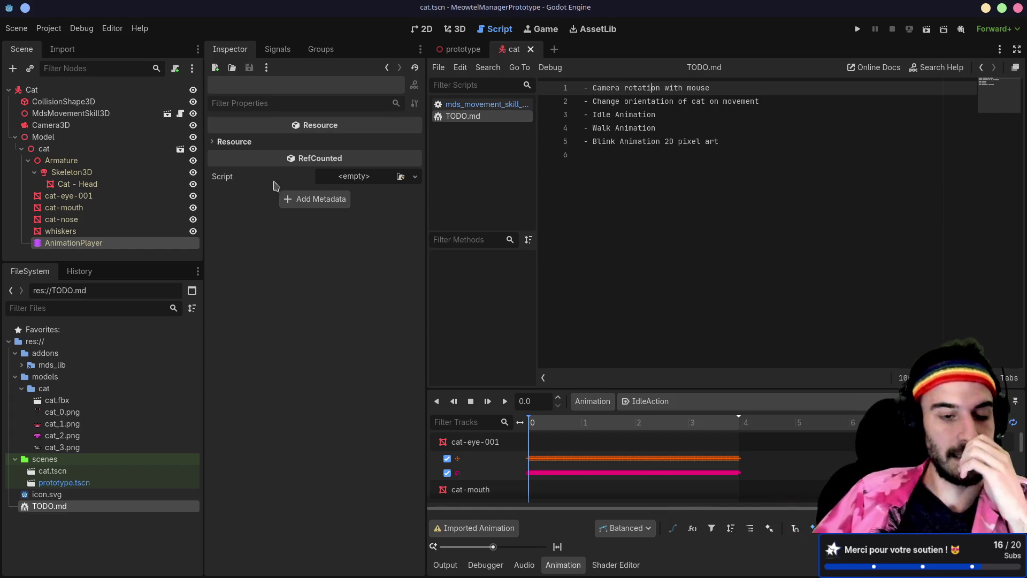
left_click(22, 365)
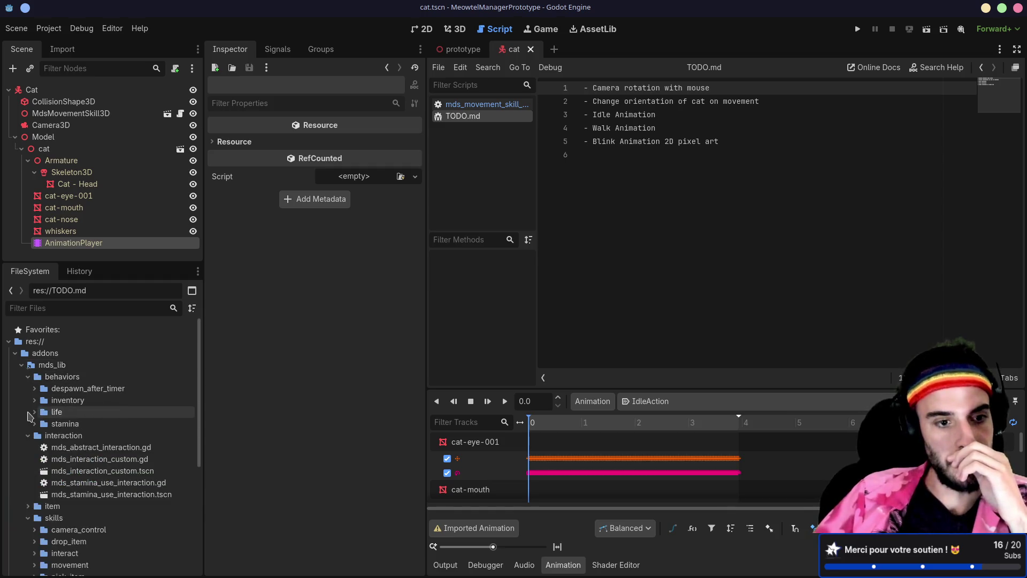
scroll(50, 452, "down", 3)
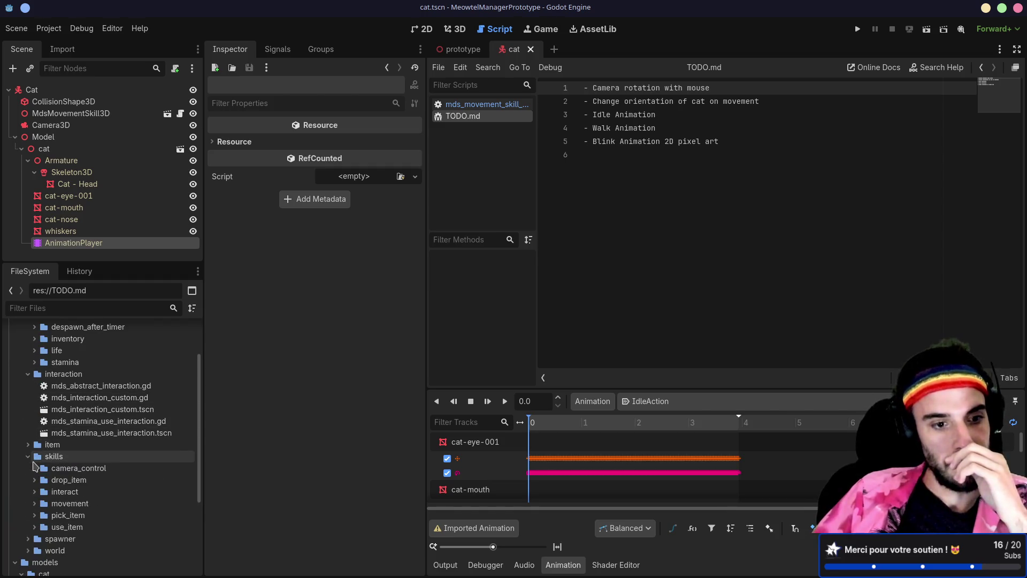
left_click(37, 468)
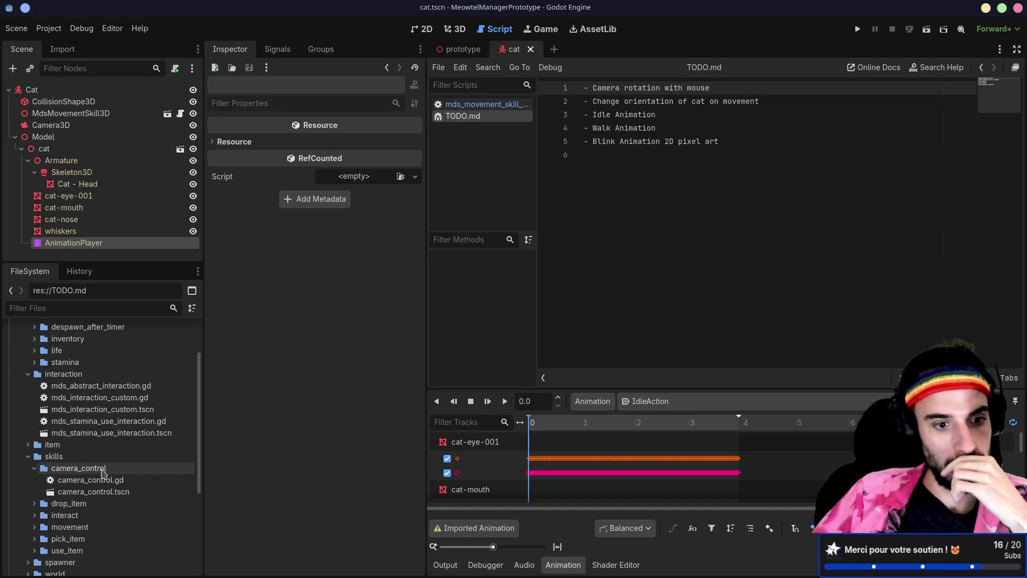
double_click(91, 480)
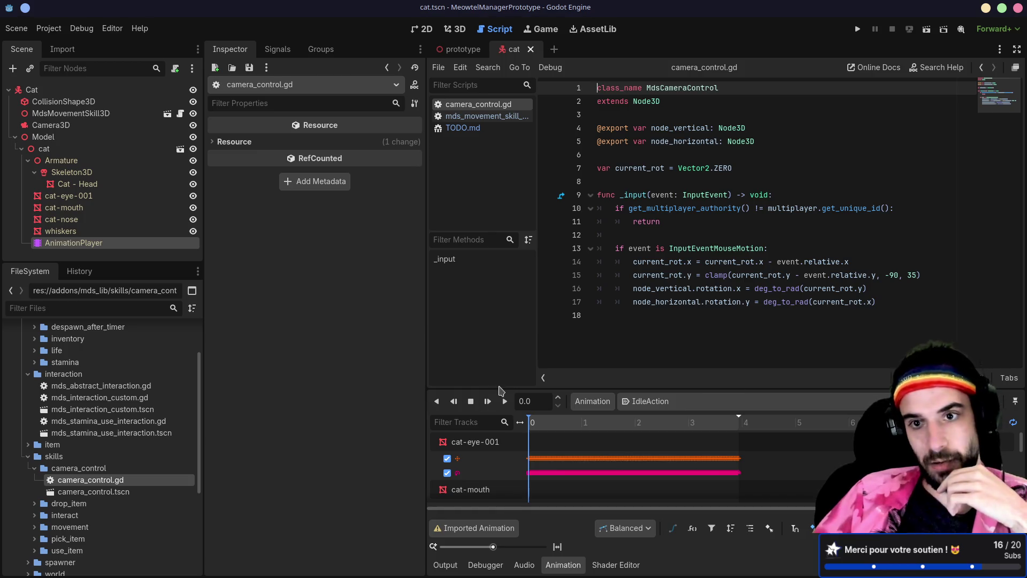
Step: Review the multiplayer authority check on lines 10–11, then show the cat scene's Camera3D in the 3D view
left_click_drag(704, 225, 598, 209)
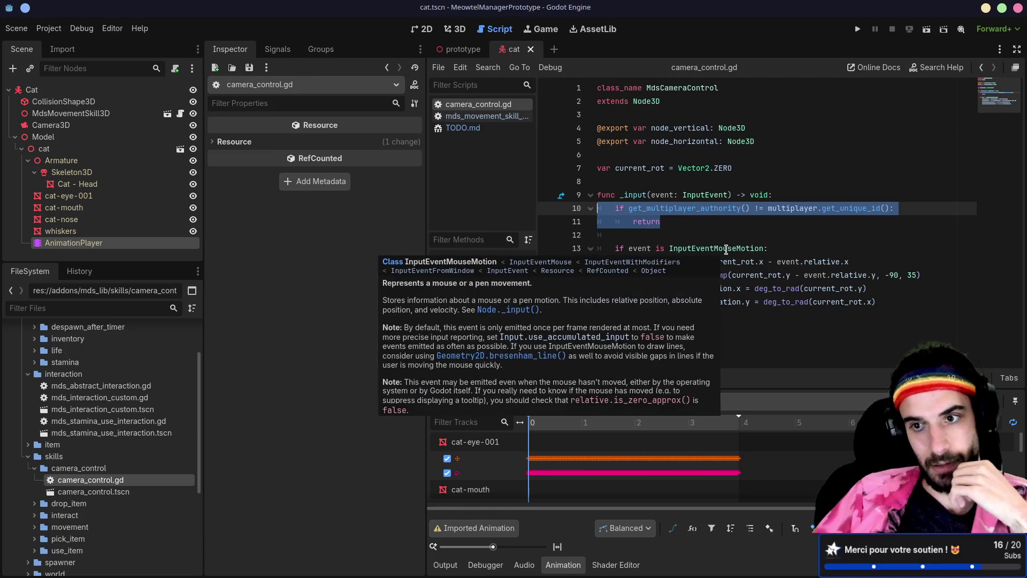
left_click(728, 235)
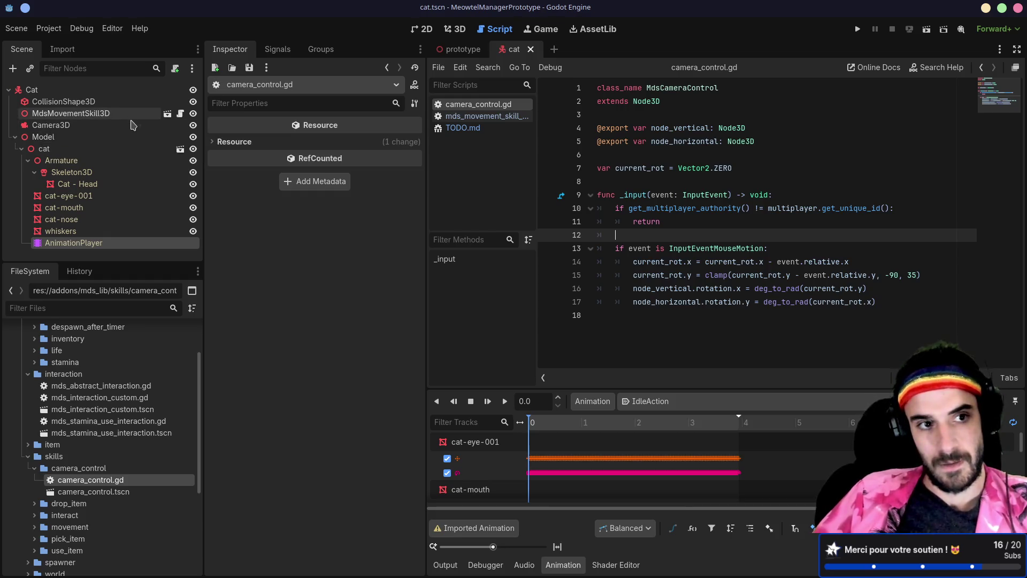
left_click(128, 125)
left_click(463, 48)
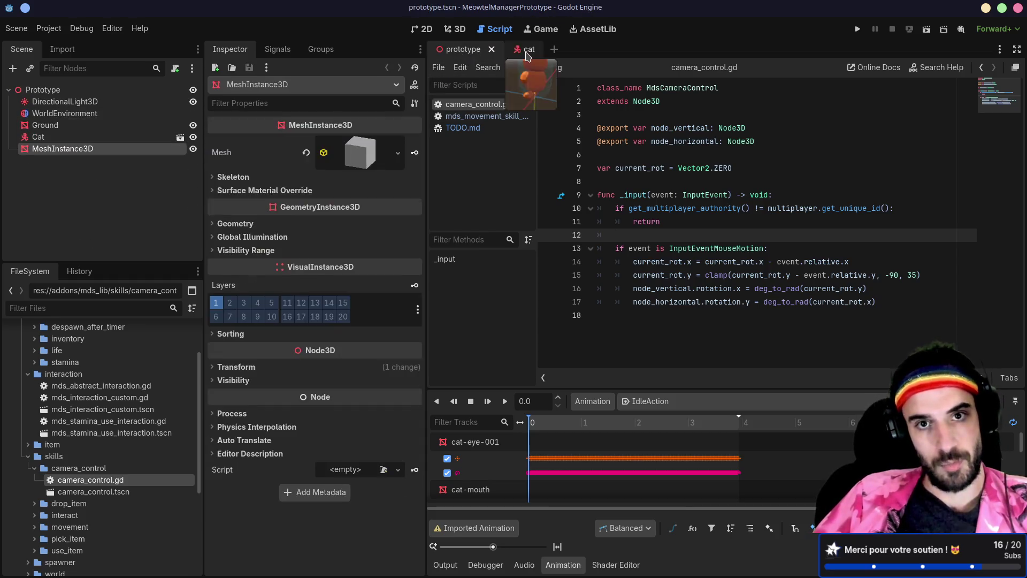
left_click(508, 49)
left_click(458, 30)
scroll(749, 184, "down", 5)
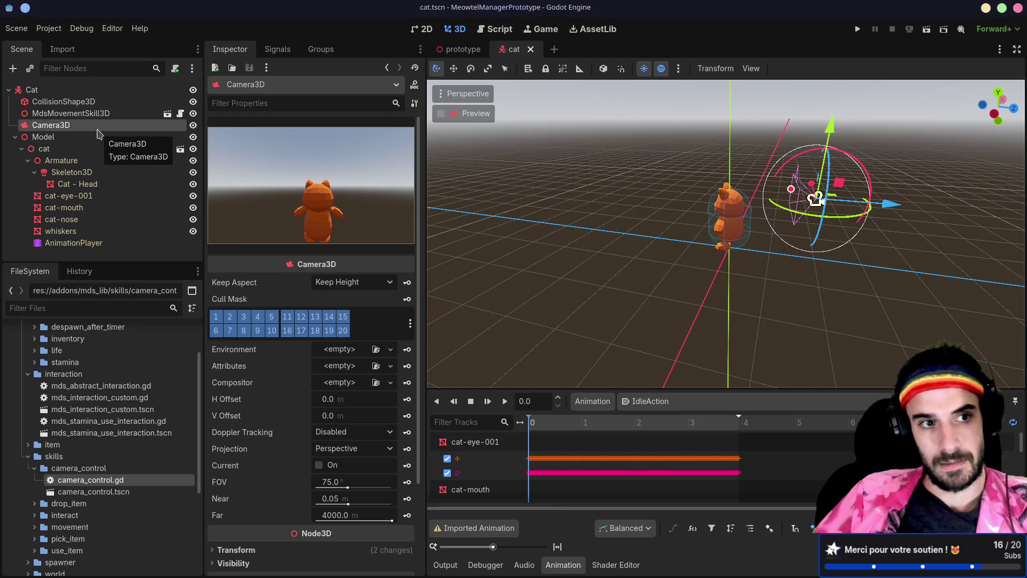
Step: Add a Node3D child to Cat below MdsMovementSkill3D and instance camera_control.tscn under it
left_click(32, 89)
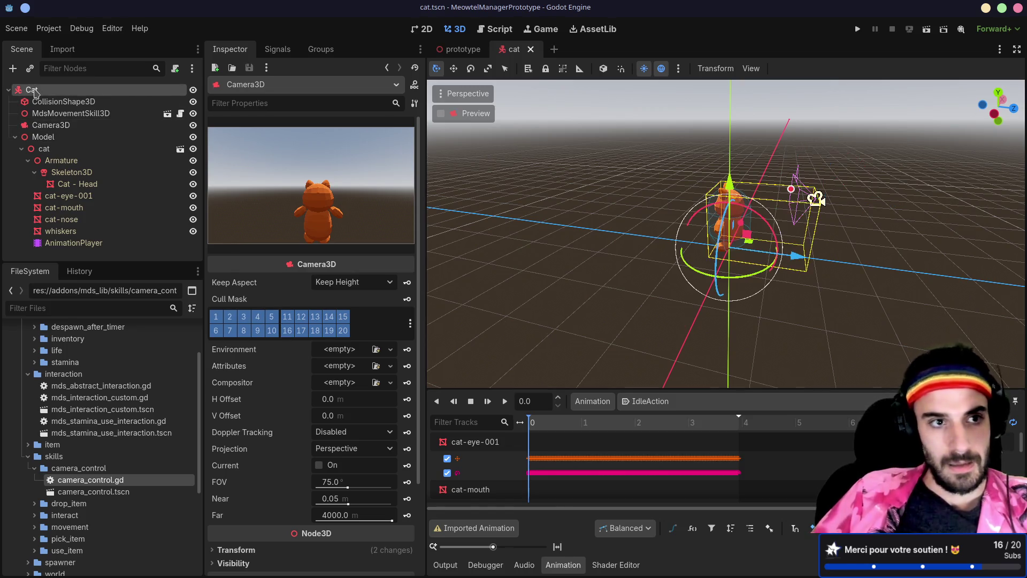
right_click(35, 89)
key("Escape")
key("ctrl+a")
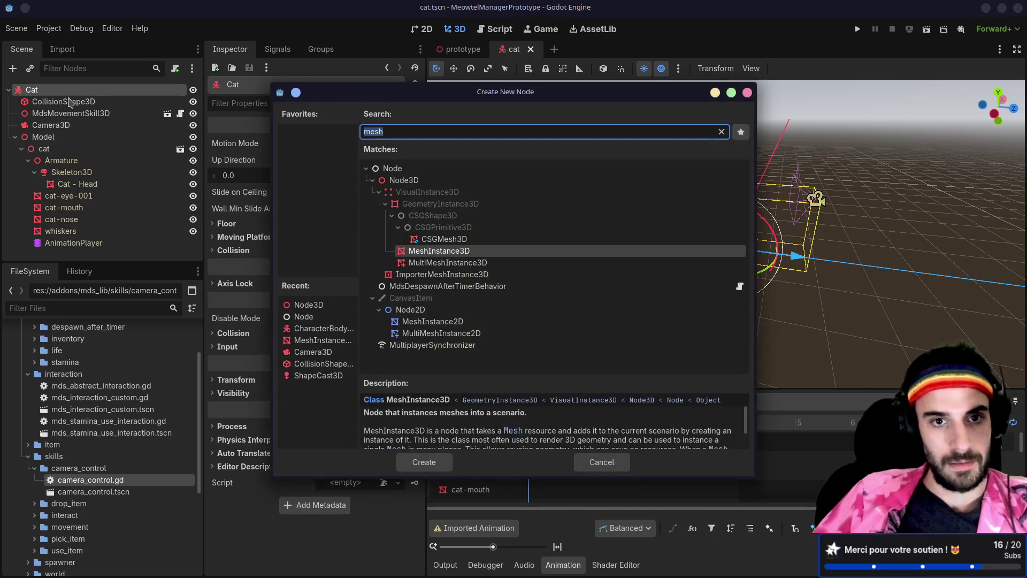
type("node")
key("Return")
mouse_move(63, 249)
left_mouse_down()
mouse_move(45, 114)
mouse_move(53, 121)
left_mouse_up()
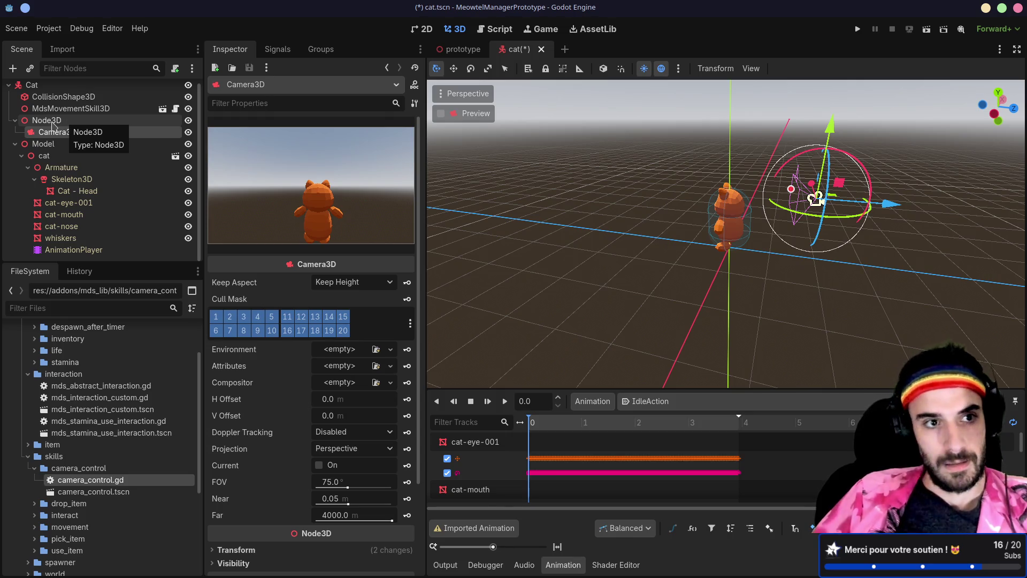
left_click(54, 121)
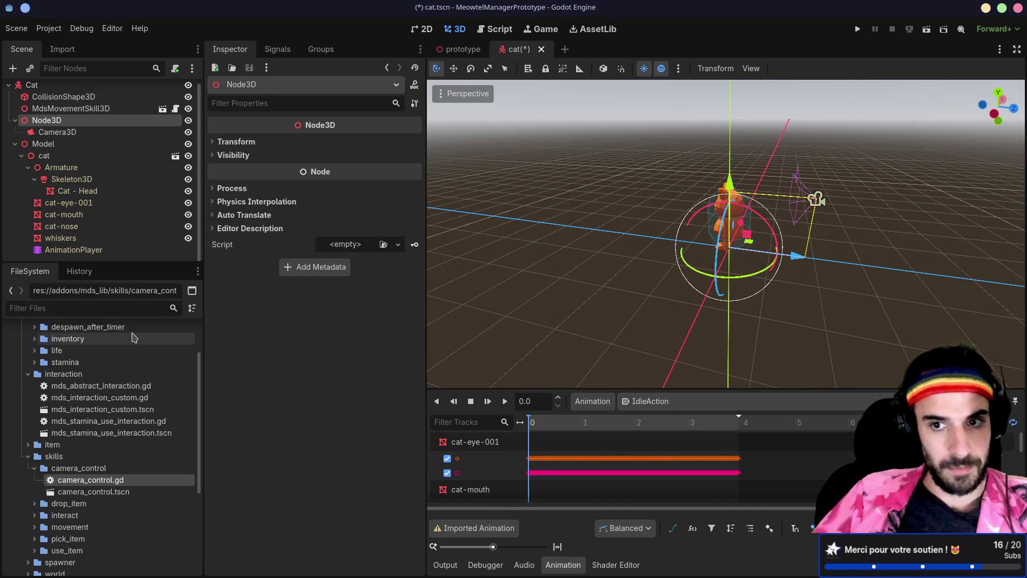
mouse_move(94, 491)
left_mouse_down()
mouse_move(156, 198)
mouse_move(78, 124)
left_mouse_up()
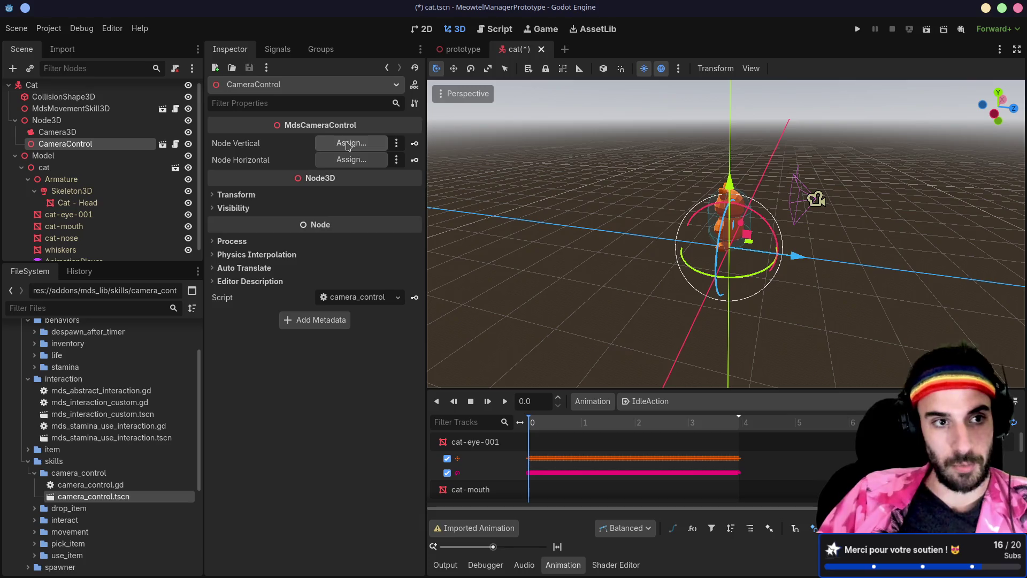
Step: Rename the new Node3D to CameraRoot
double_click(84, 121)
type("CameraRo")
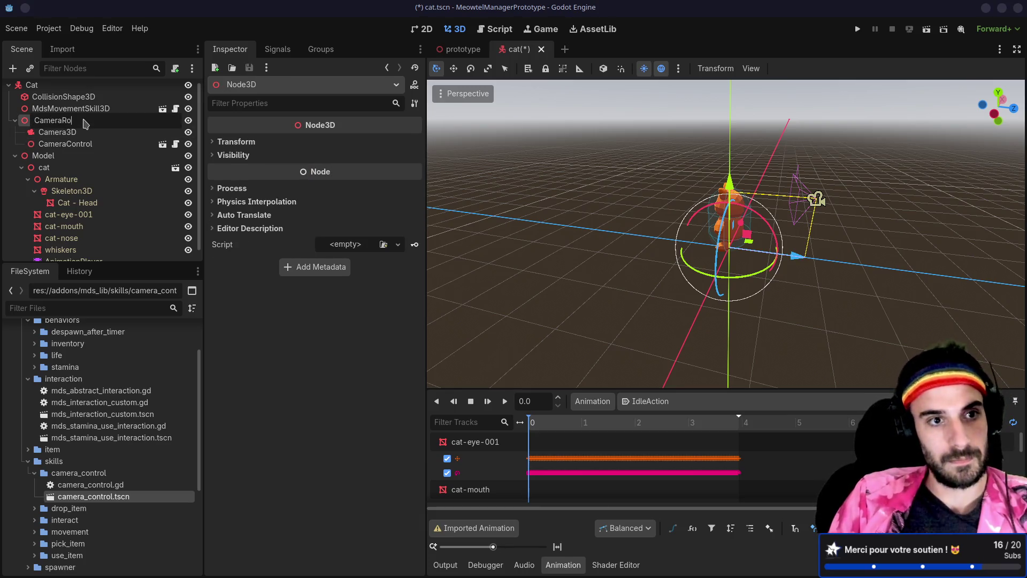
type("otNode")
key("Return")
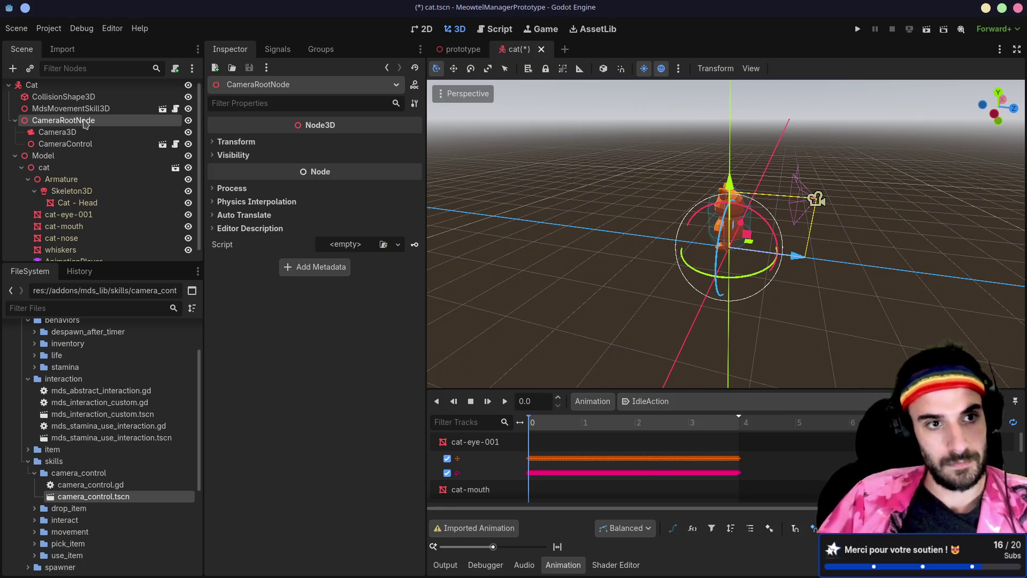
double_click(106, 121)
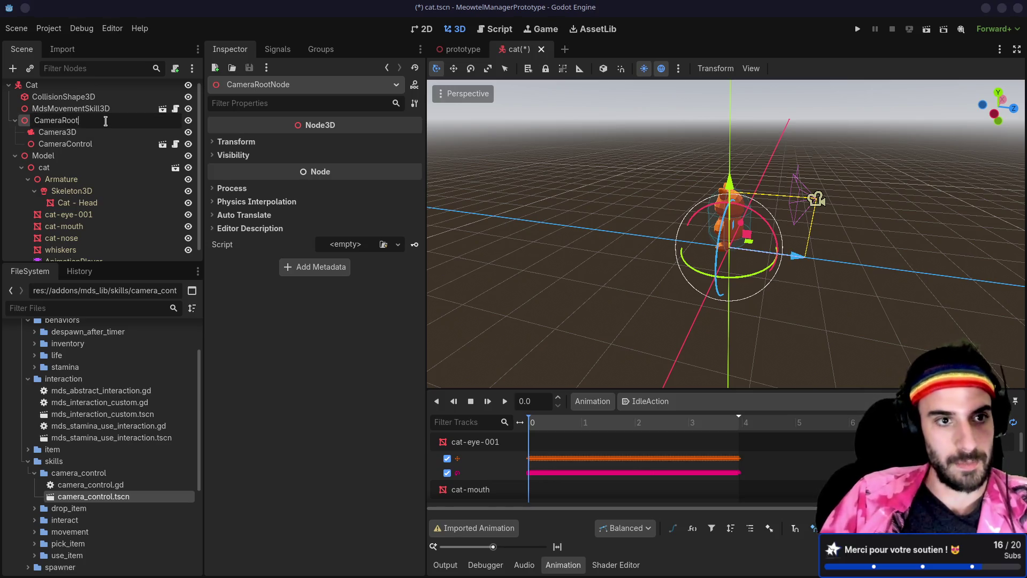
key("Return")
Step: Assign CameraRoot as CameraControl's vertical node, save the cat scene, and run the project
left_click(86, 144)
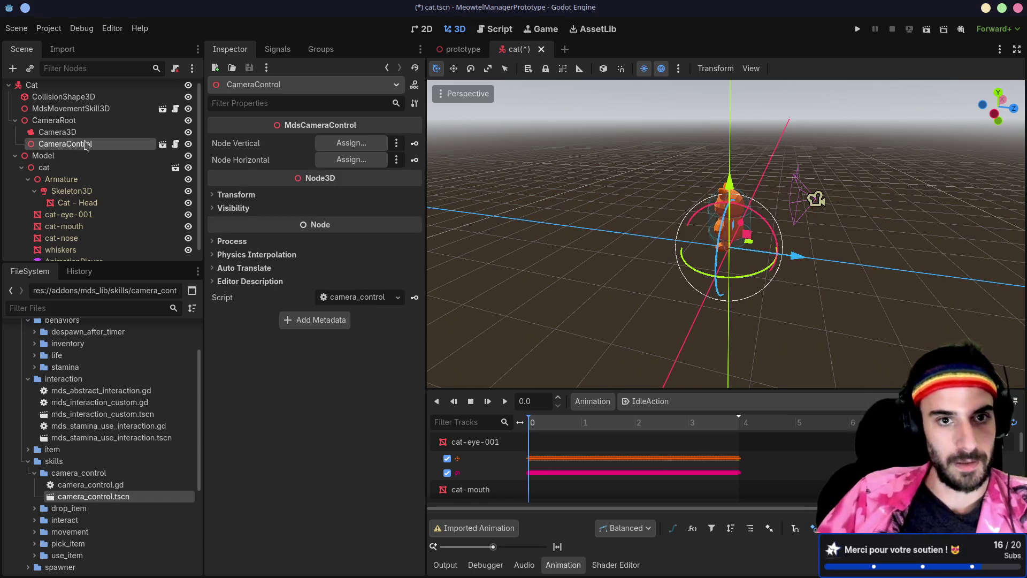
mouse_move(54, 120)
left_mouse_down()
mouse_move(351, 143)
mouse_move(321, 159)
left_mouse_up()
key("ctrl+s")
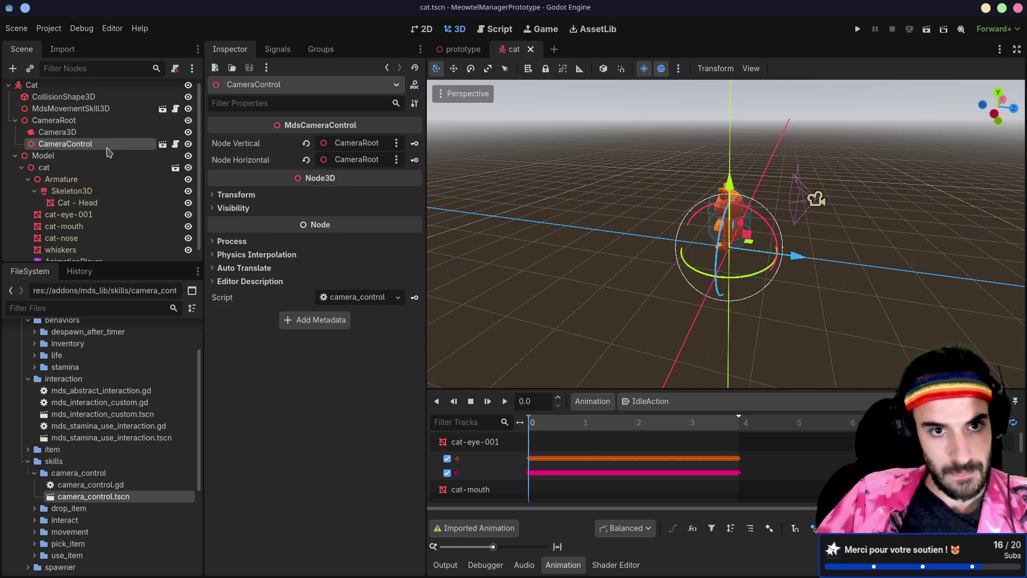
left_click(102, 120)
left_click(102, 144)
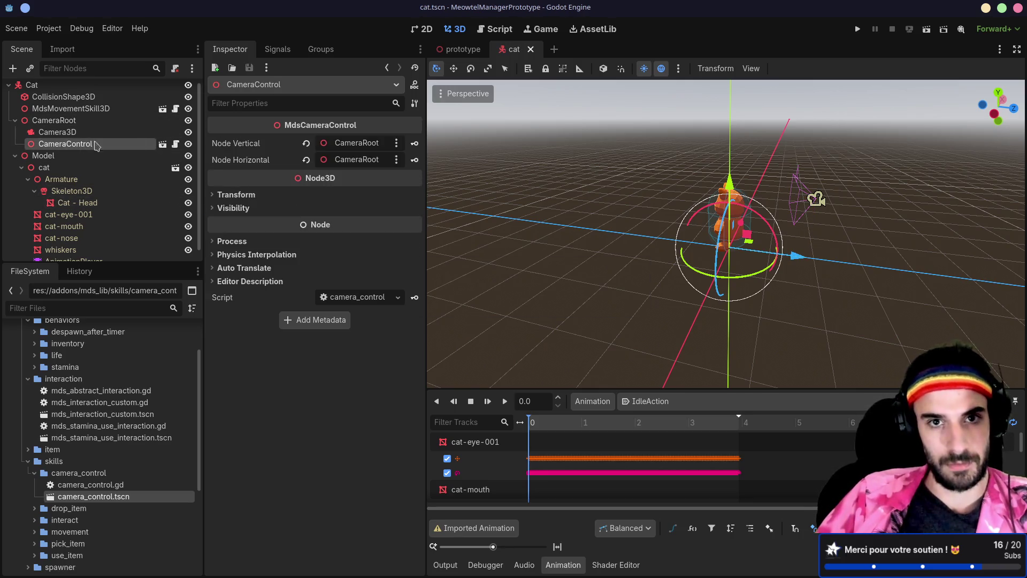
left_click(858, 29)
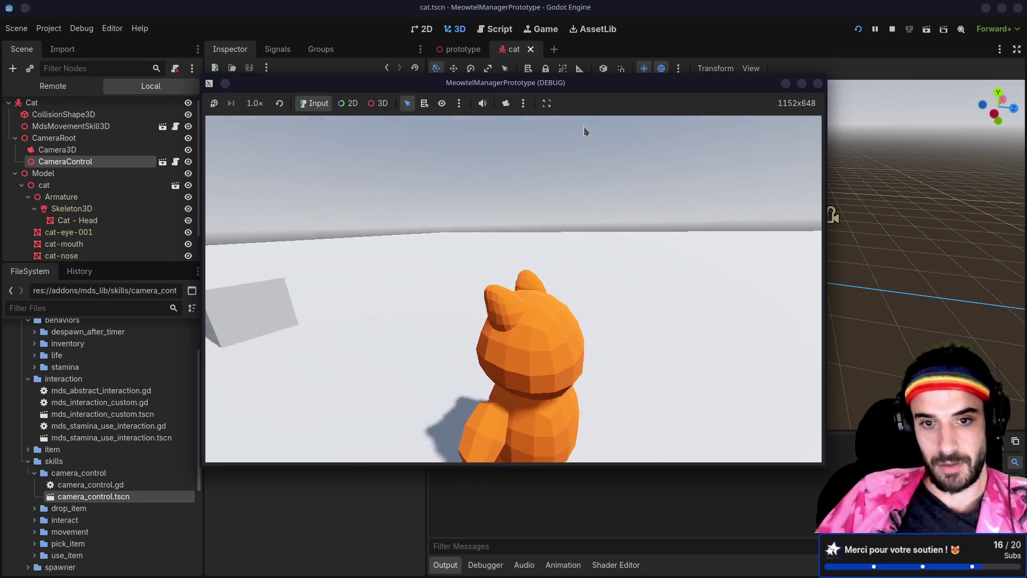
Step: Move the Camera3D back along its forward axis and relaunch the game to check the view
left_click(818, 83)
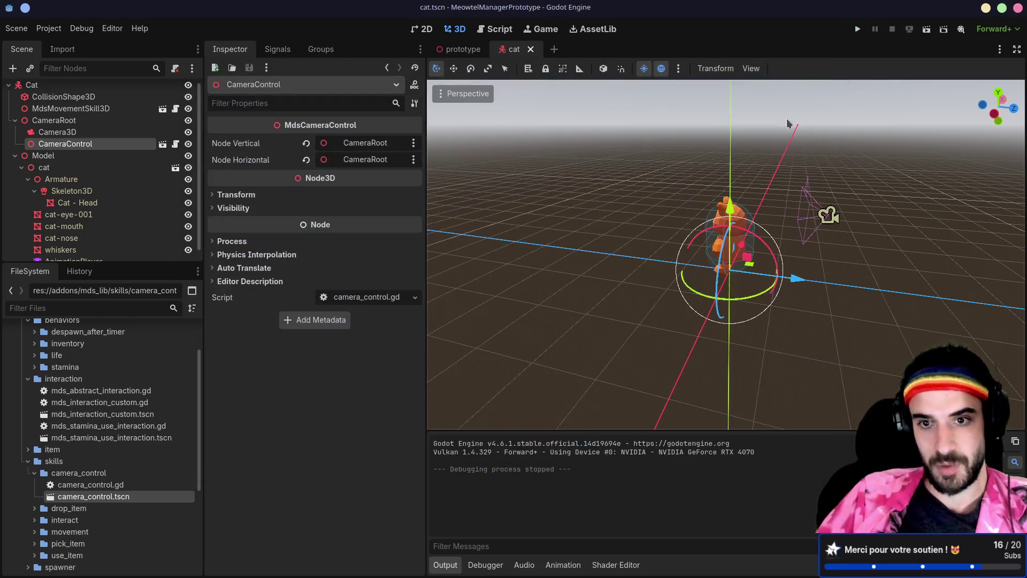
left_click(829, 214)
left_click_drag(899, 220, 935, 223)
left_click(926, 28)
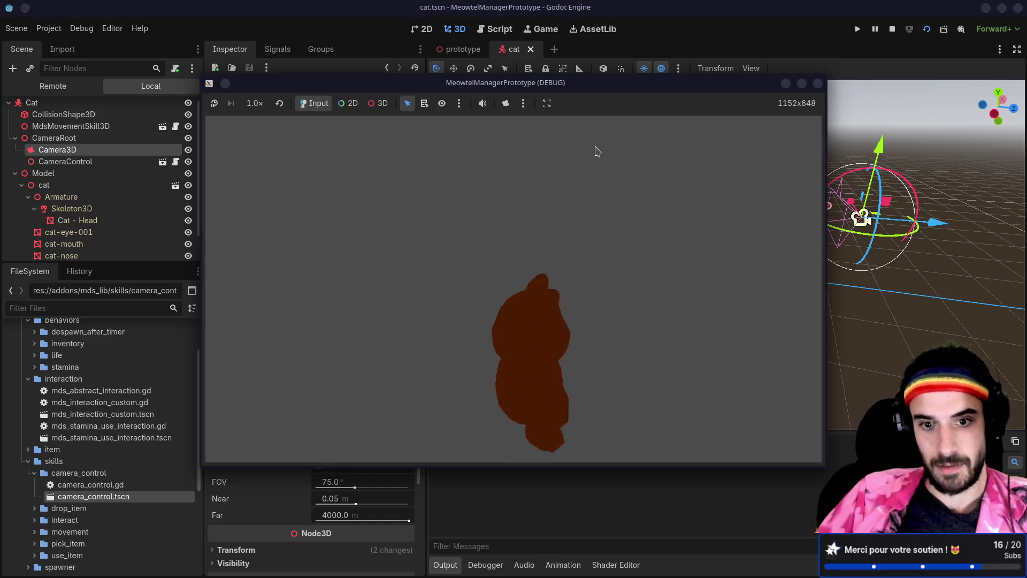
left_click(819, 84)
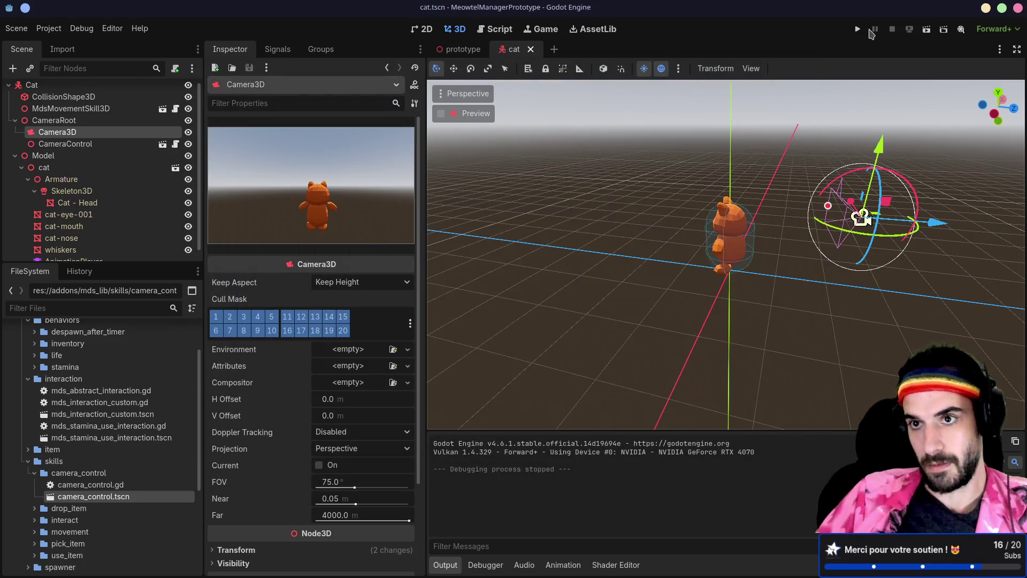
left_click(858, 29)
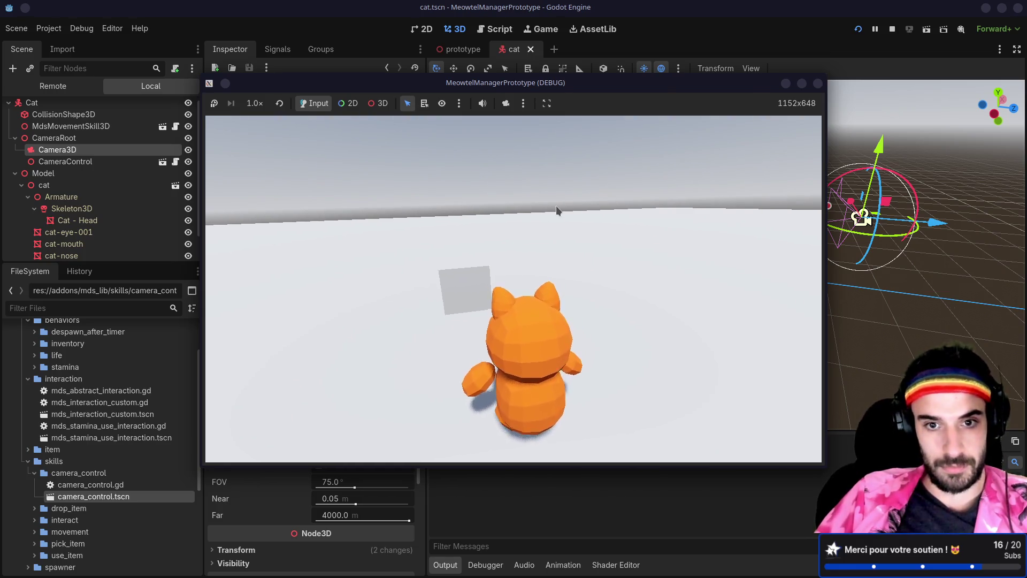
Step: Walk the cat around with the A, S and W keys so the camera follows it
key("a")
key("s")
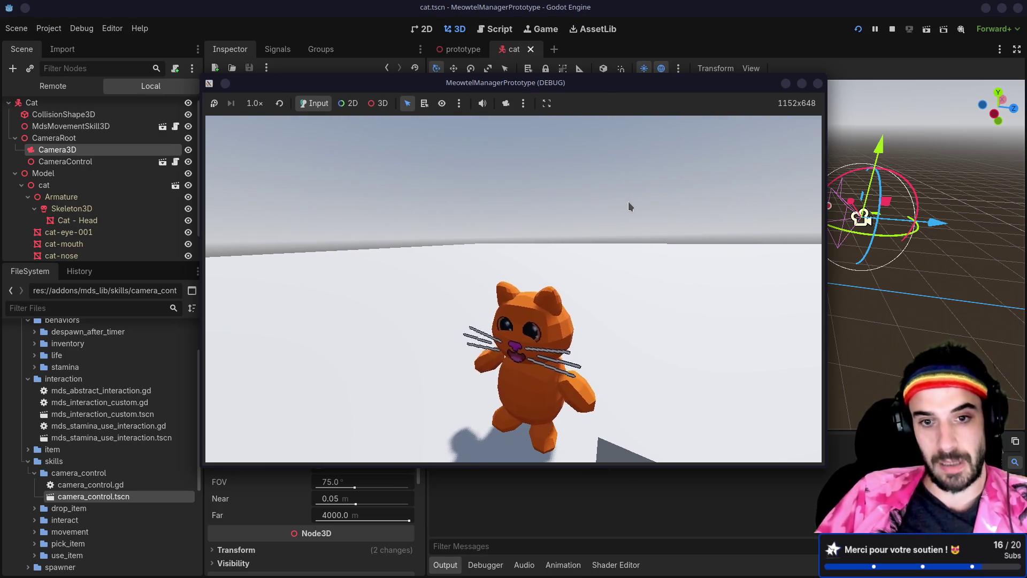
key("s")
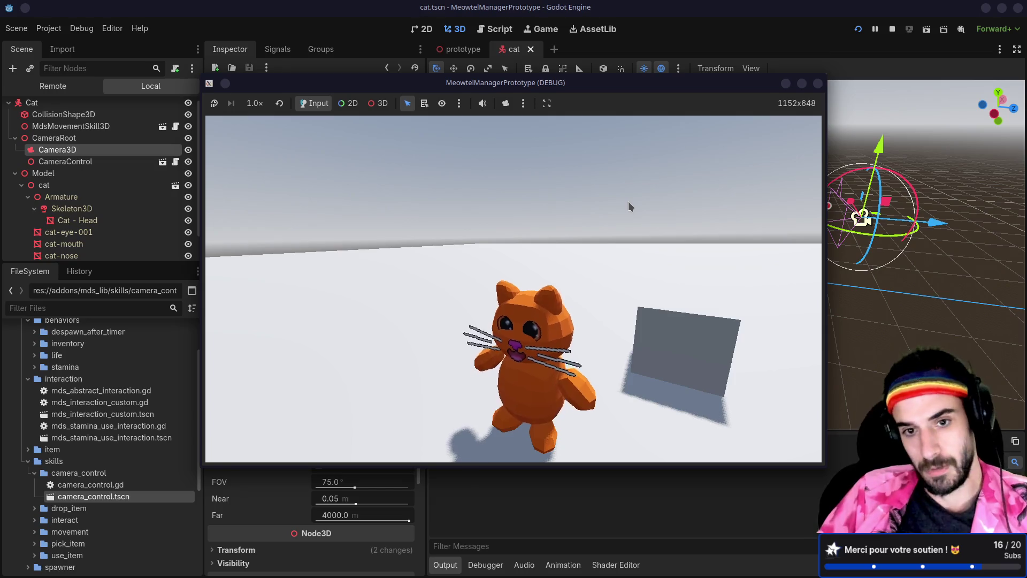
key("w")
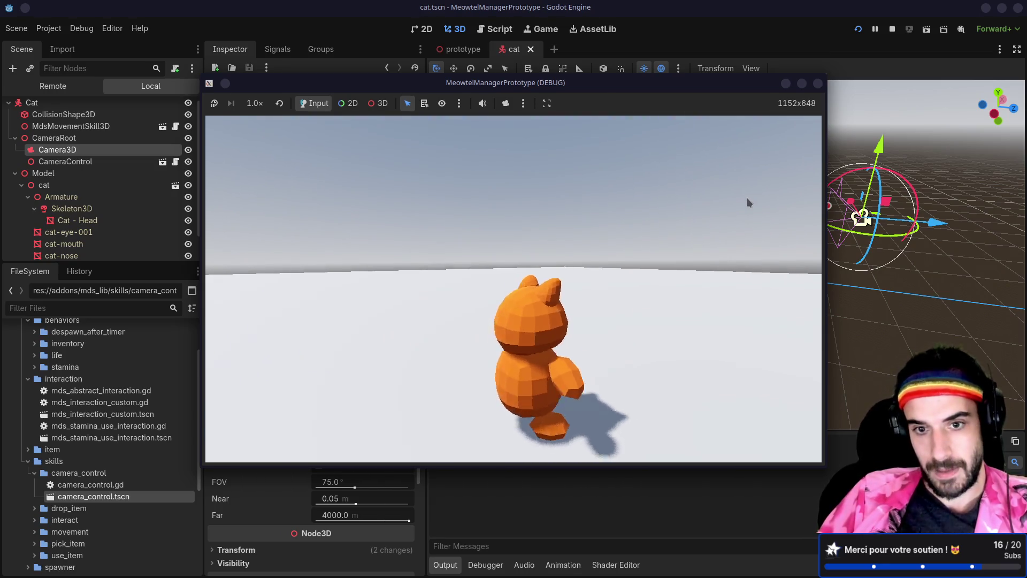
key("s")
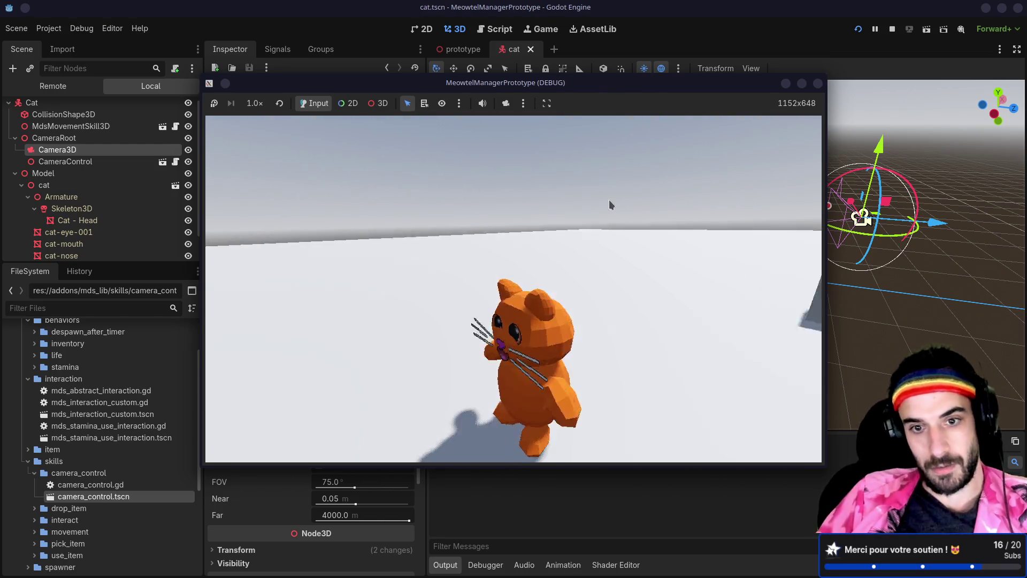
key("w")
key("s")
key("w")
key("w")
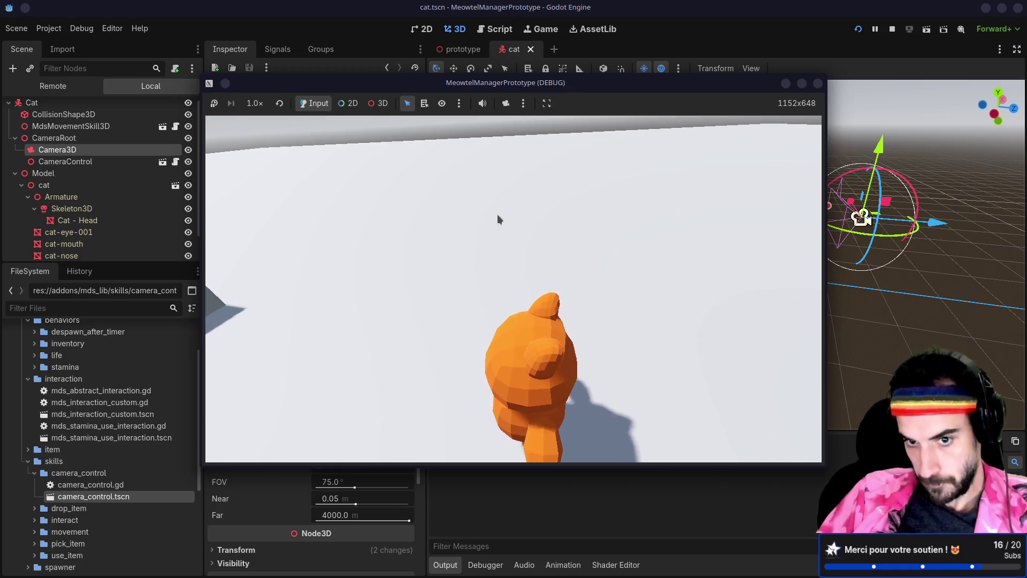
key("a")
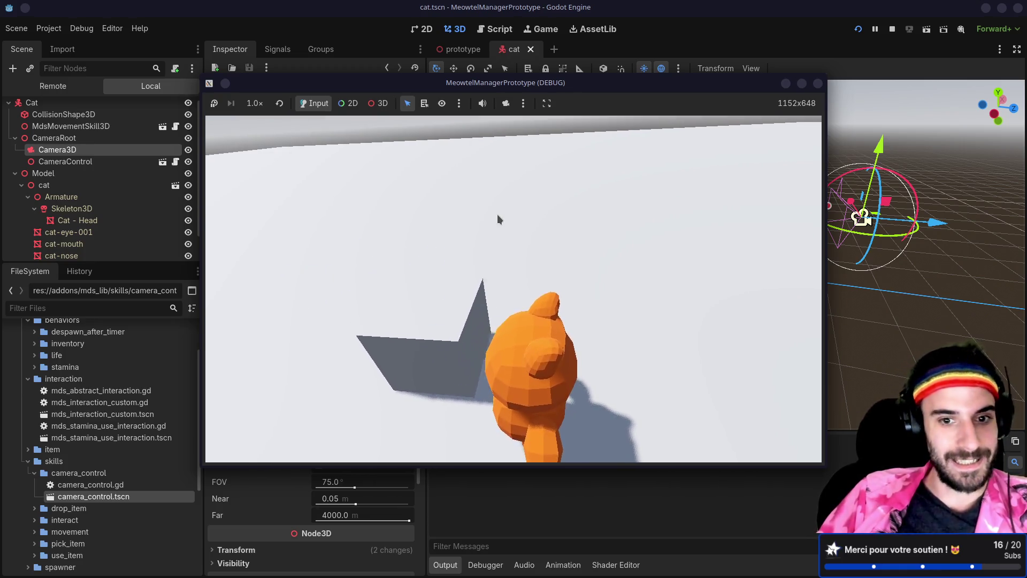
key("a")
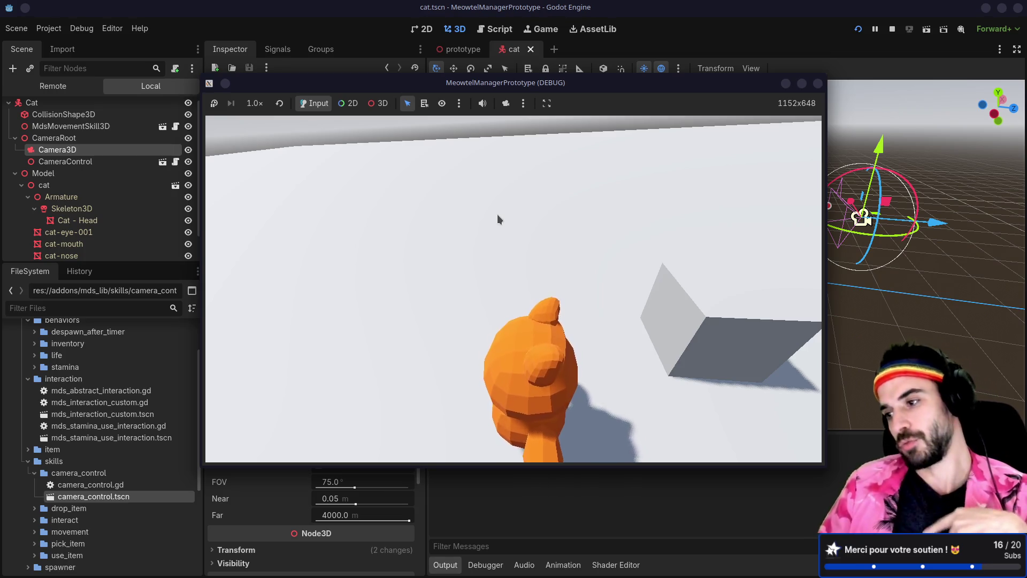
Step: Orbit the game camera to face the cat, then tilt it to look down on the cat
mouse_move(498, 219)
left_mouse_down()
mouse_move(423, 202)
mouse_move(360, 207)
mouse_move(384, 206)
left_mouse_up()
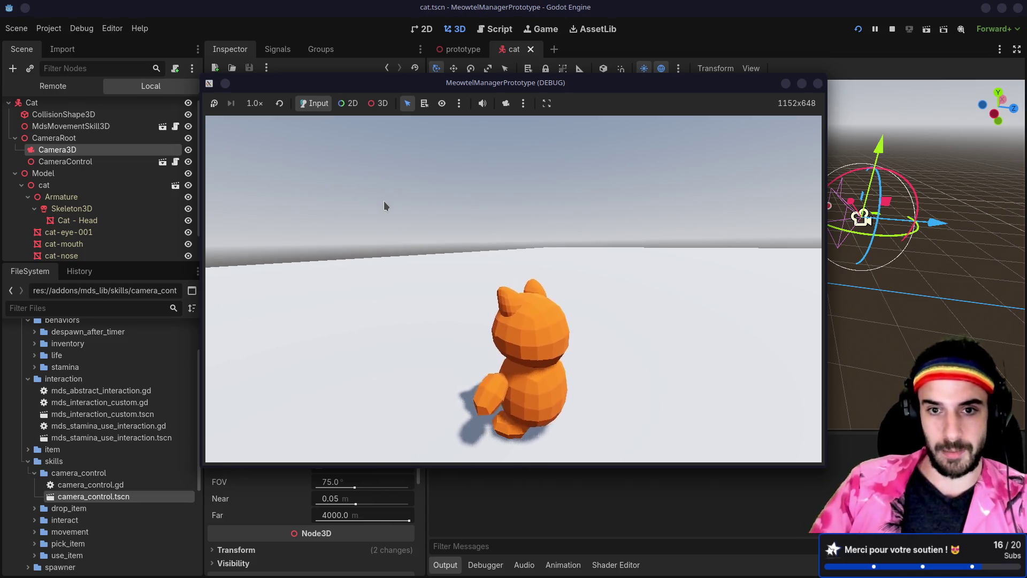
mouse_move(384, 206)
left_mouse_down()
mouse_move(332, 210)
mouse_move(453, 219)
mouse_move(474, 198)
mouse_move(450, 201)
mouse_move(419, 231)
mouse_move(419, 215)
mouse_move(433, 174)
mouse_move(465, 287)
mouse_move(457, 205)
mouse_move(459, 259)
mouse_move(580, 199)
mouse_move(538, 224)
mouse_move(656, 190)
left_mouse_up()
Step: Raise CameraRoot about 1.076 m, lower Camera3D to match, then save and rerun the cat scene
key("F8")
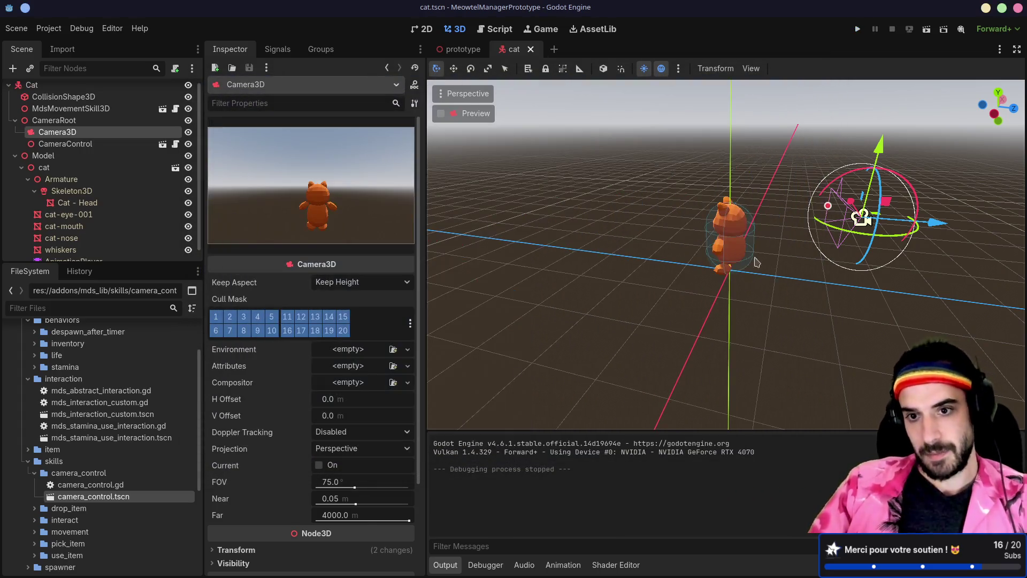
left_click(54, 120)
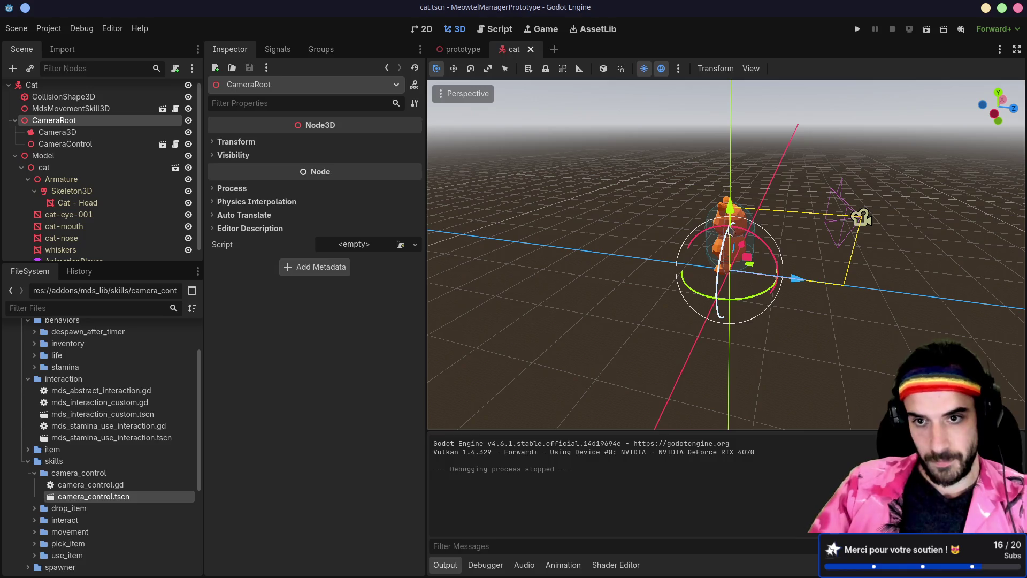
left_click_drag(730, 210, 737, 148)
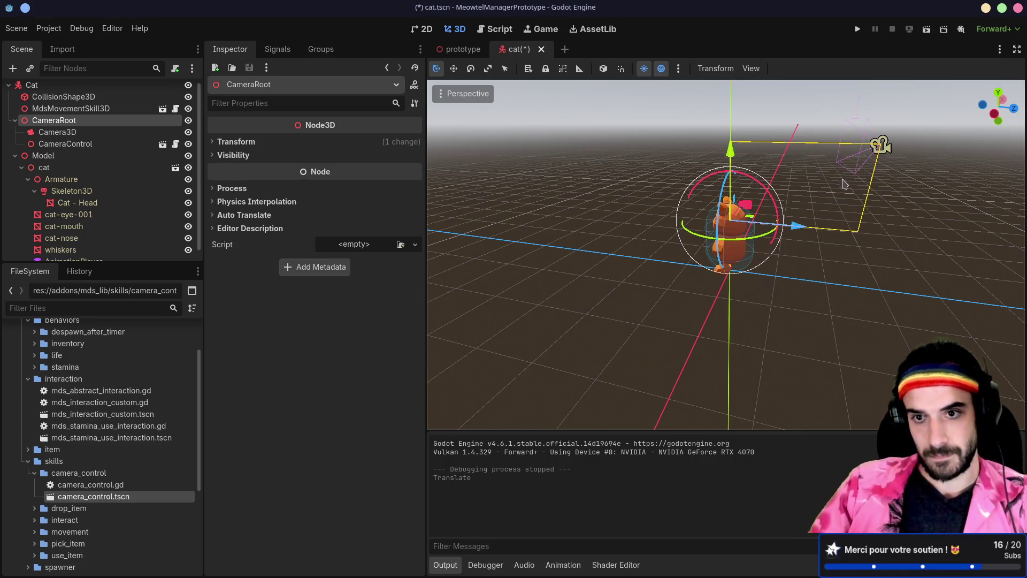
left_click(95, 132)
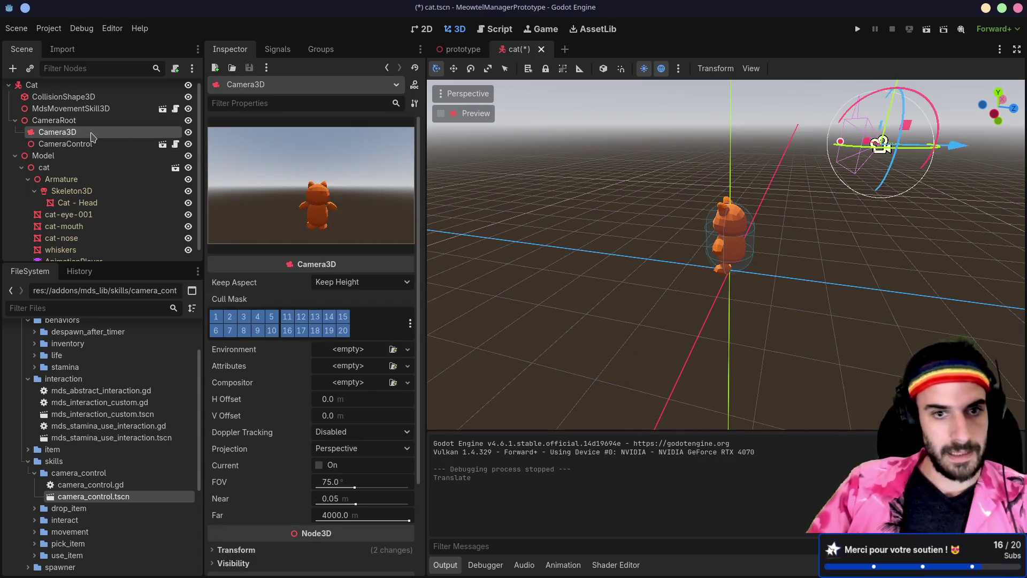
key("f")
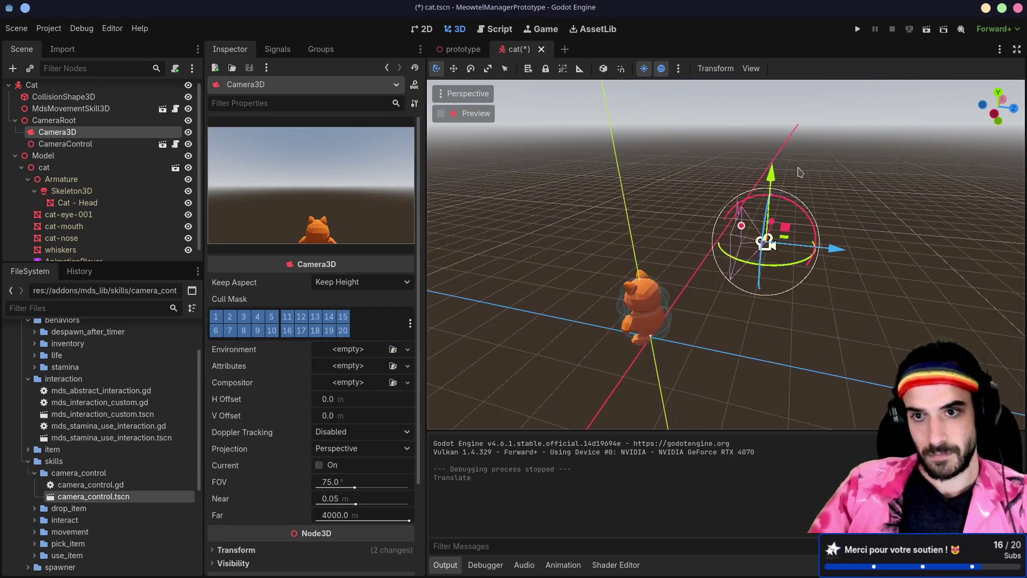
left_click_drag(773, 176, 770, 241)
left_click(929, 32)
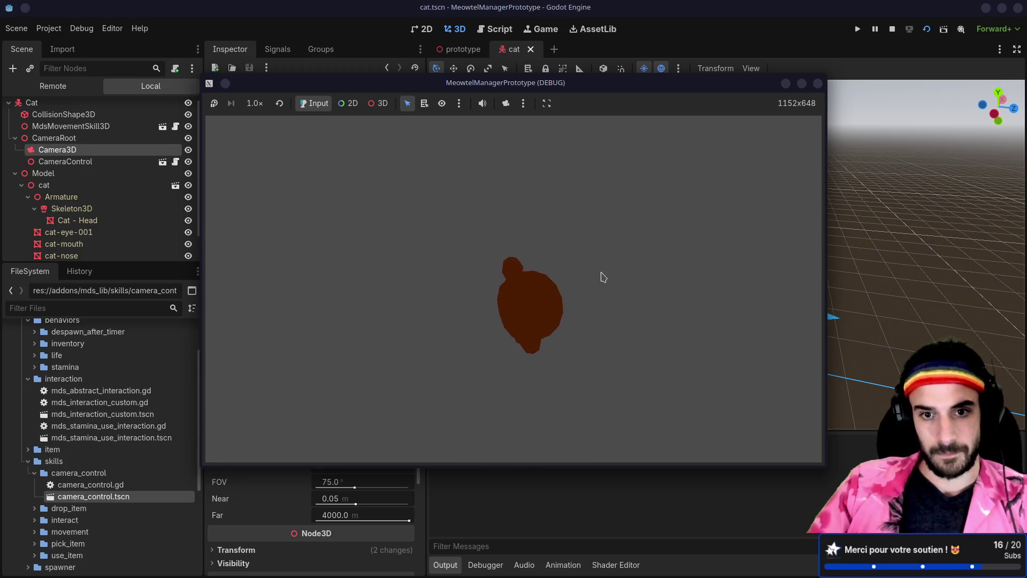
Step: Relaunch the game, orbit the camera around the cat, then stop it with F8 and switch to Blender
left_click_drag(603, 277, 658, 200)
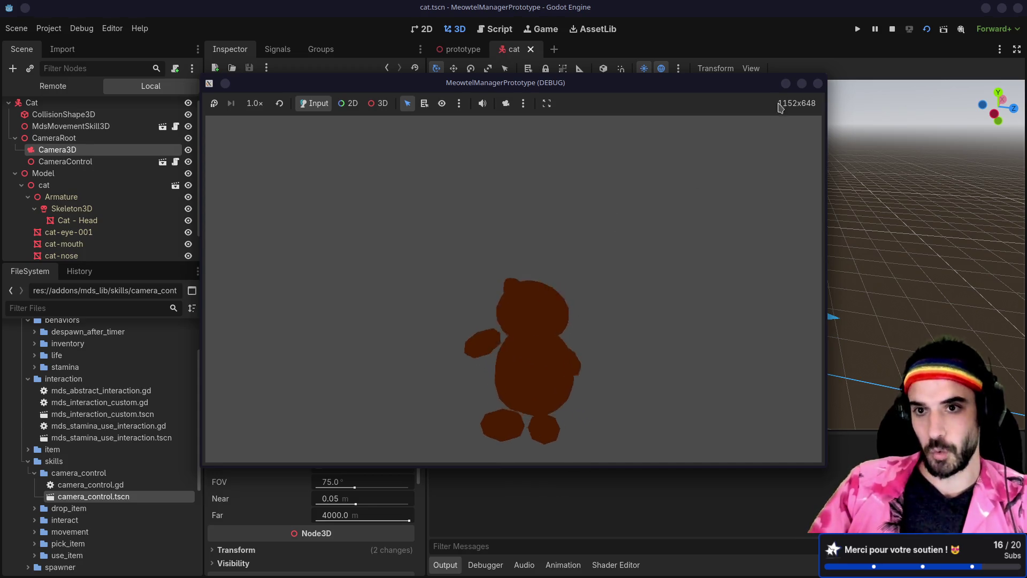
left_click(817, 83)
left_click(858, 29)
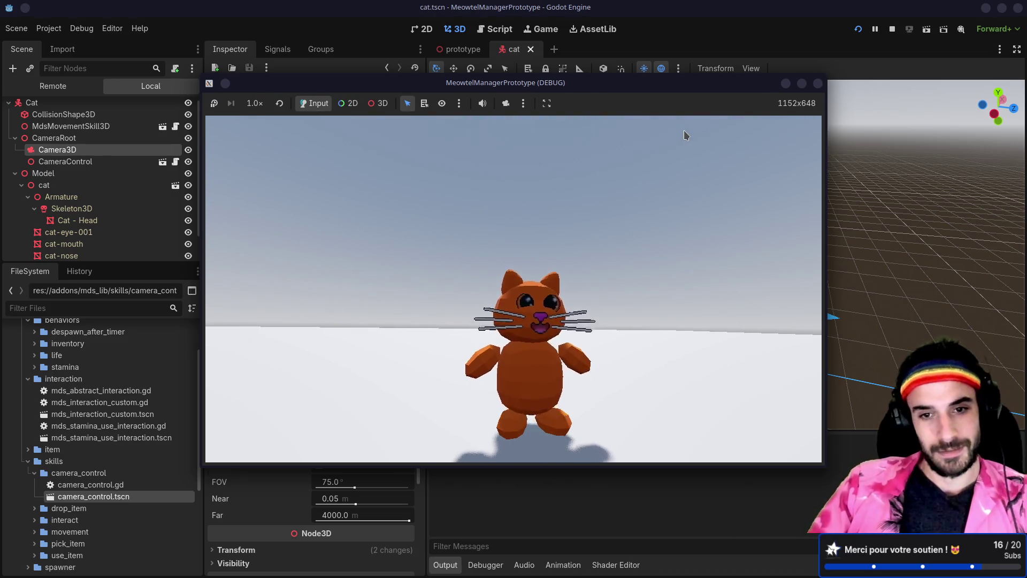
mouse_move(681, 130)
left_mouse_down()
mouse_move(561, 158)
mouse_move(464, 152)
mouse_move(448, 138)
mouse_move(607, 156)
left_mouse_up()
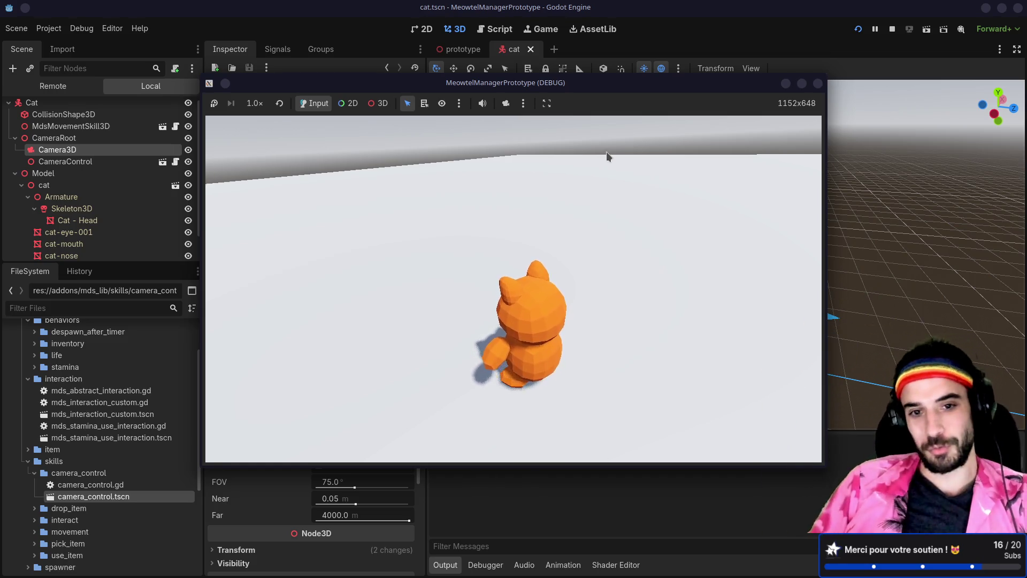
mouse_move(607, 155)
left_mouse_down()
mouse_move(515, 143)
mouse_move(639, 150)
mouse_move(520, 152)
mouse_move(564, 183)
mouse_move(587, 162)
mouse_move(532, 144)
mouse_move(591, 184)
mouse_move(552, 166)
mouse_move(585, 198)
mouse_move(541, 157)
mouse_move(509, 164)
mouse_move(612, 170)
left_mouse_up()
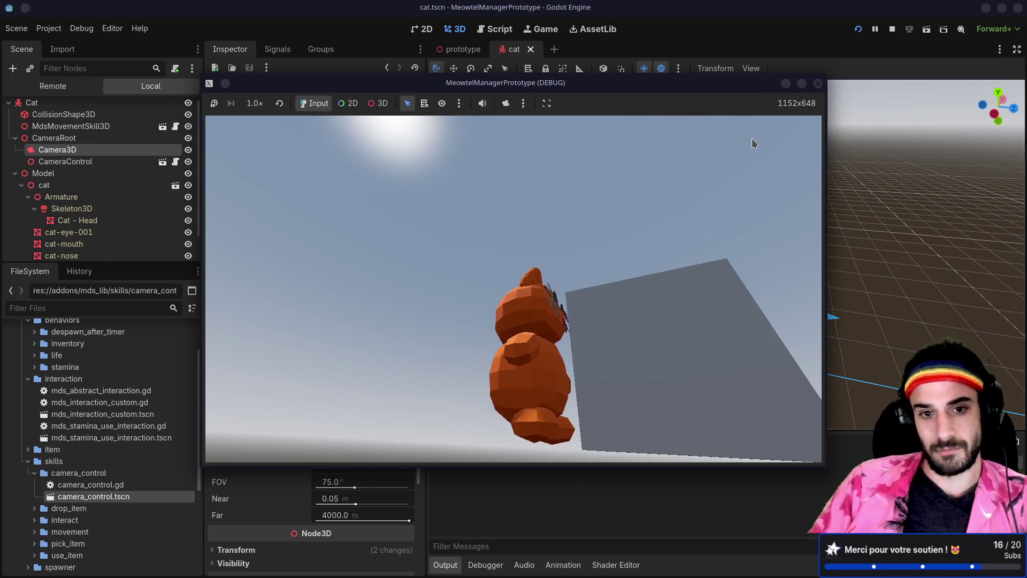
key("F8")
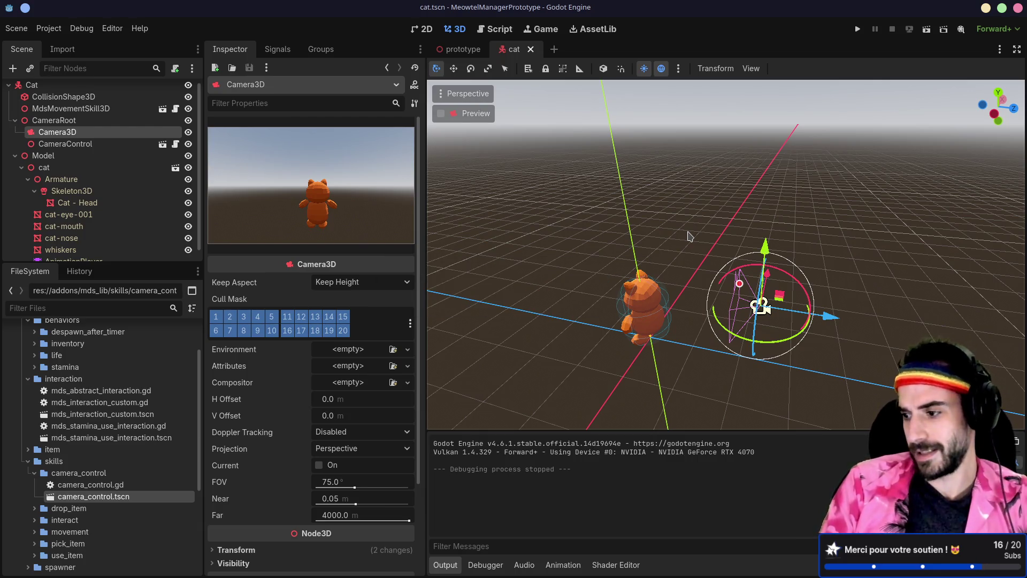
key("alt+Tab")
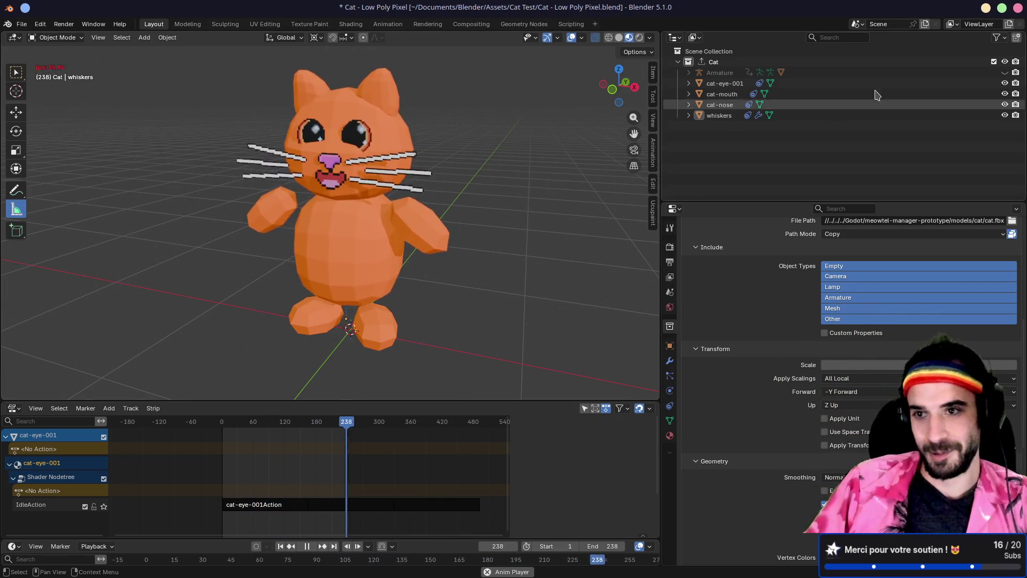
Step: Unhide the Armature, enlarge the animation editor, and save Cat - Low Poly Pixel.blend
left_click(1004, 72)
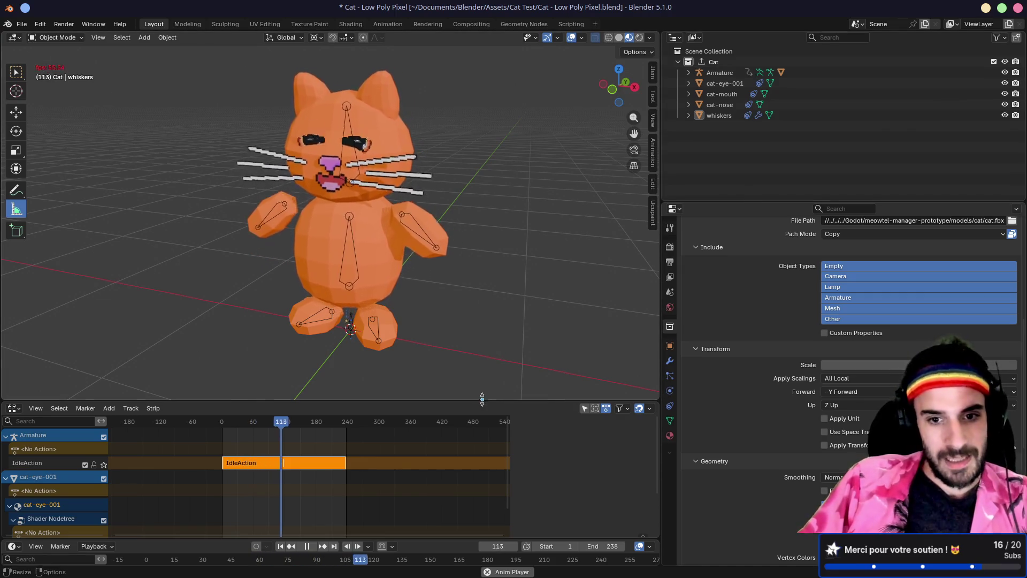
left_click_drag(482, 398, 482, 338)
left_click_drag(660, 257, 699, 257)
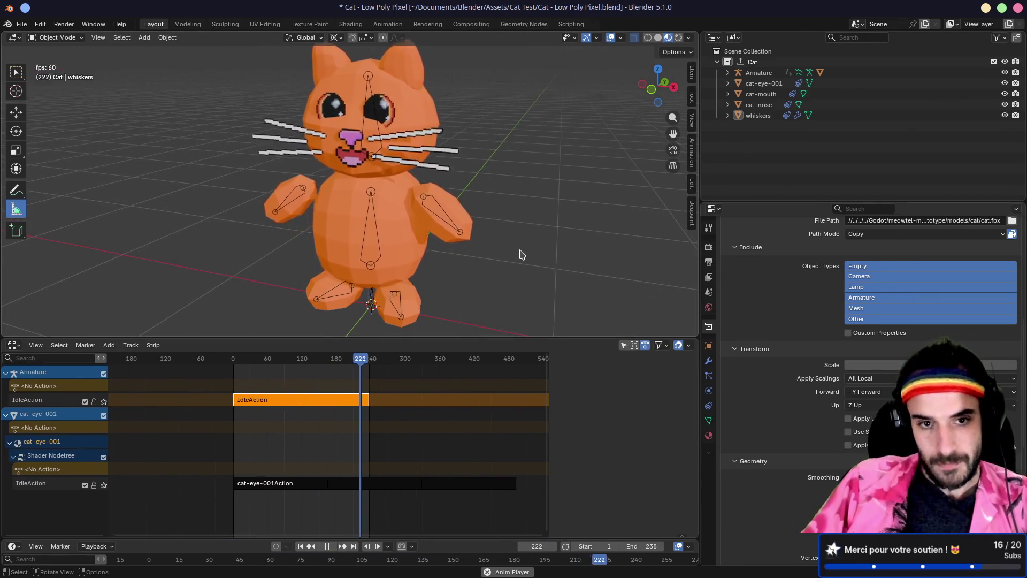
key("ctrl+s")
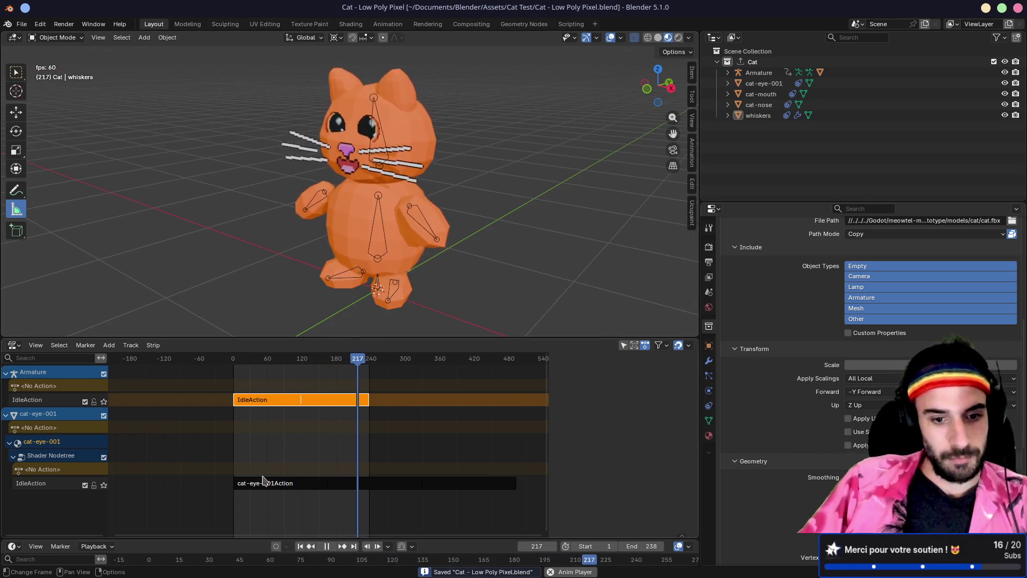
Step: Stop playback and mute both IdleAction tracks in the NLA editor
key("Escape")
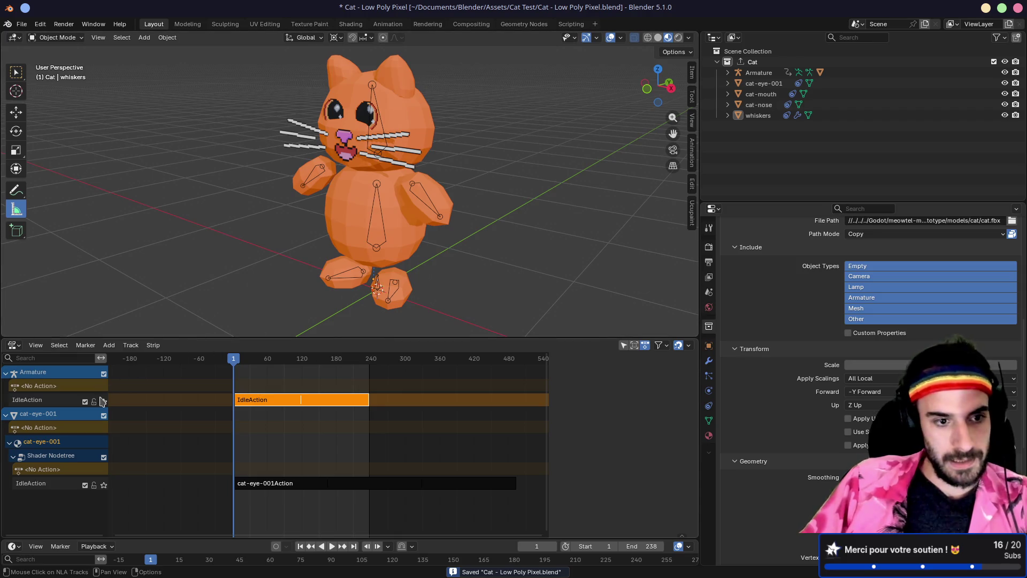
left_click(85, 401)
left_click(84, 484)
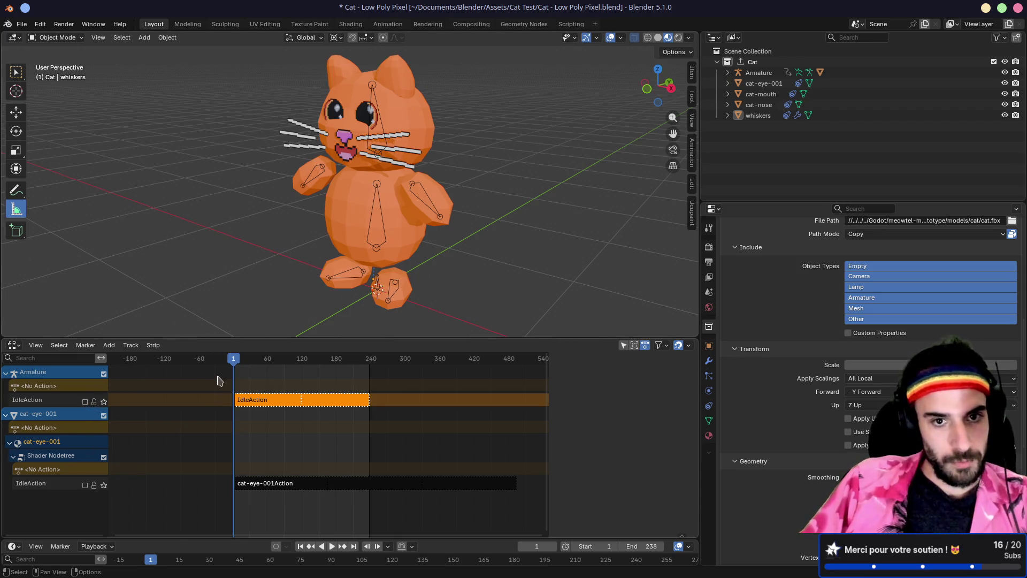
Step: Switch the lower editor to the Dope Sheet's Action Editor and create a new action named WalkAction
left_click(16, 346)
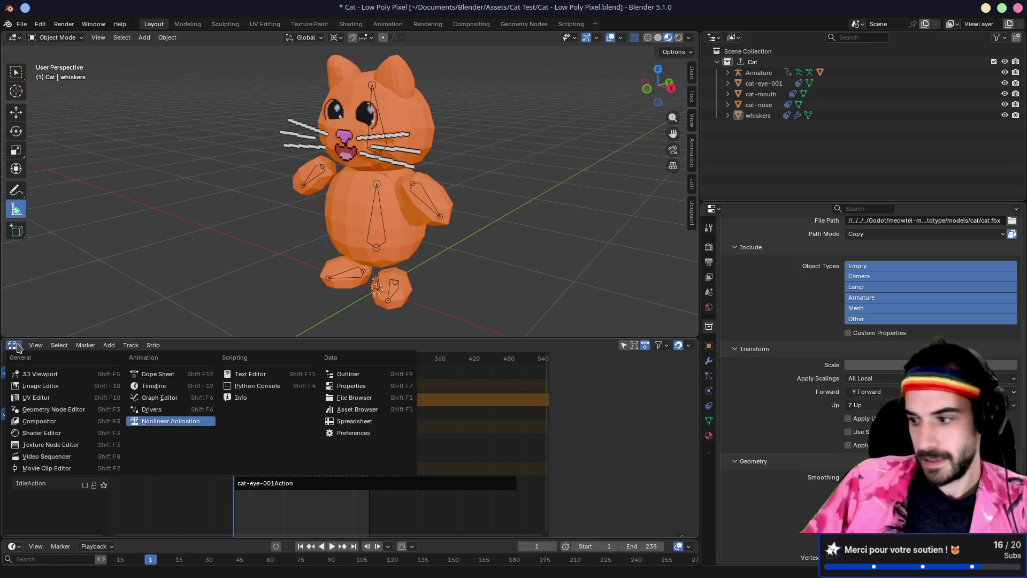
left_click(158, 374)
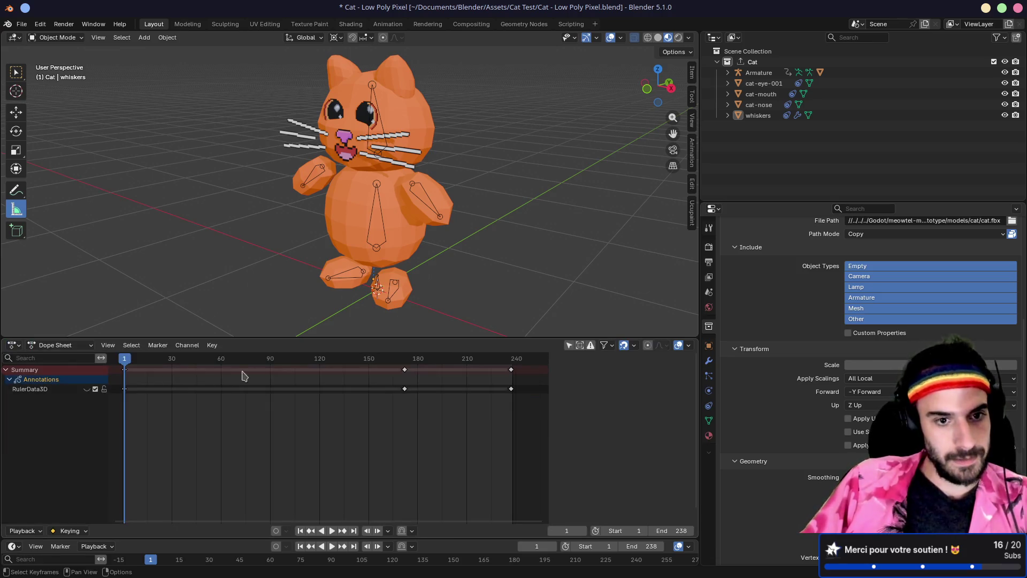
left_click(59, 345)
left_click(50, 384)
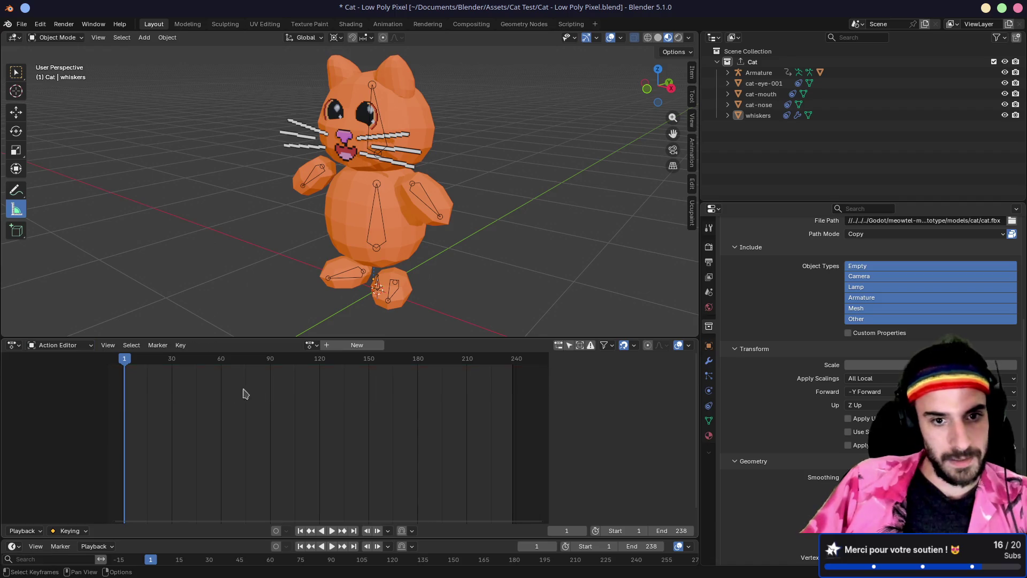
left_click(311, 346)
left_click(342, 346)
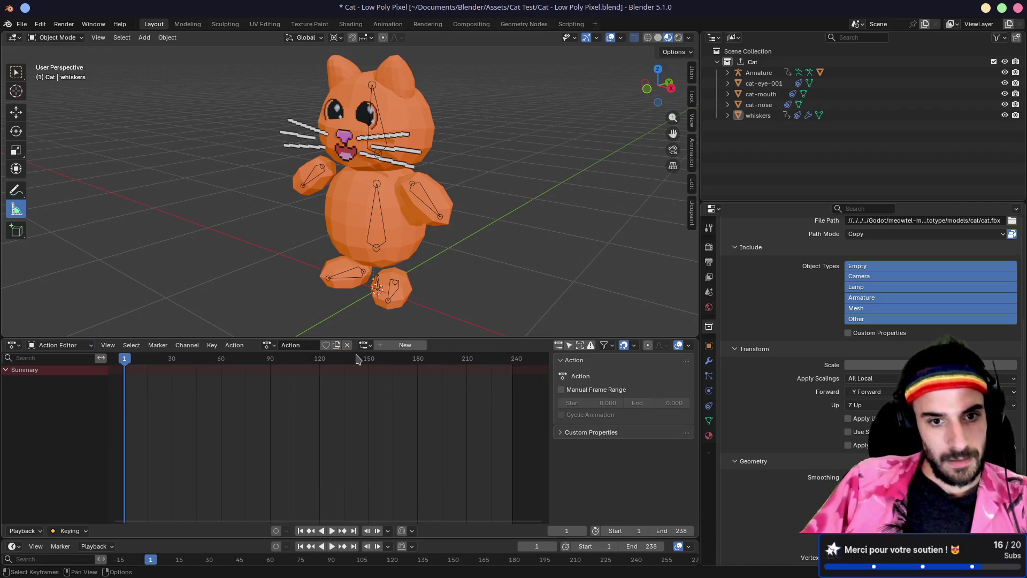
left_click(289, 345)
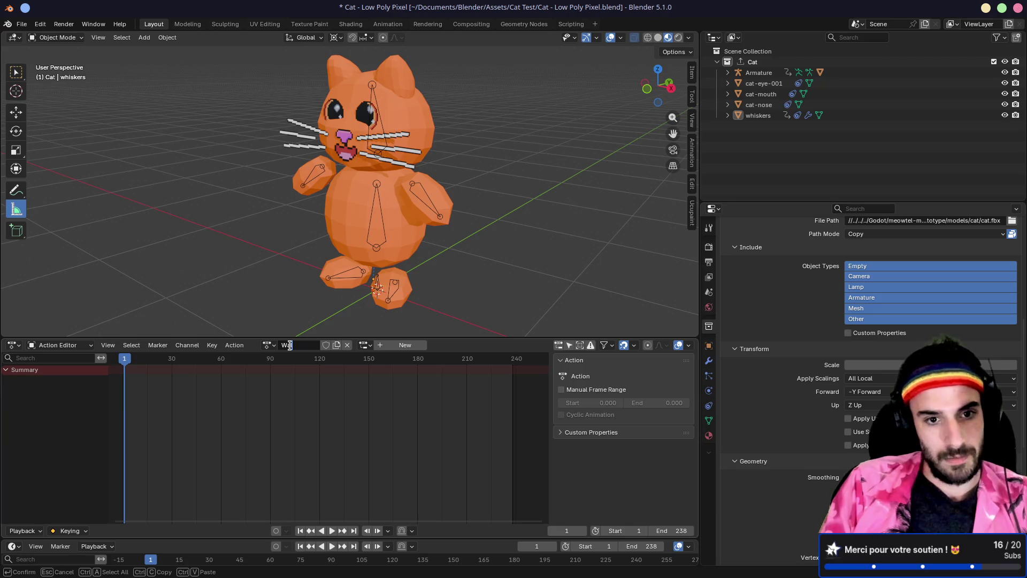
key("Return")
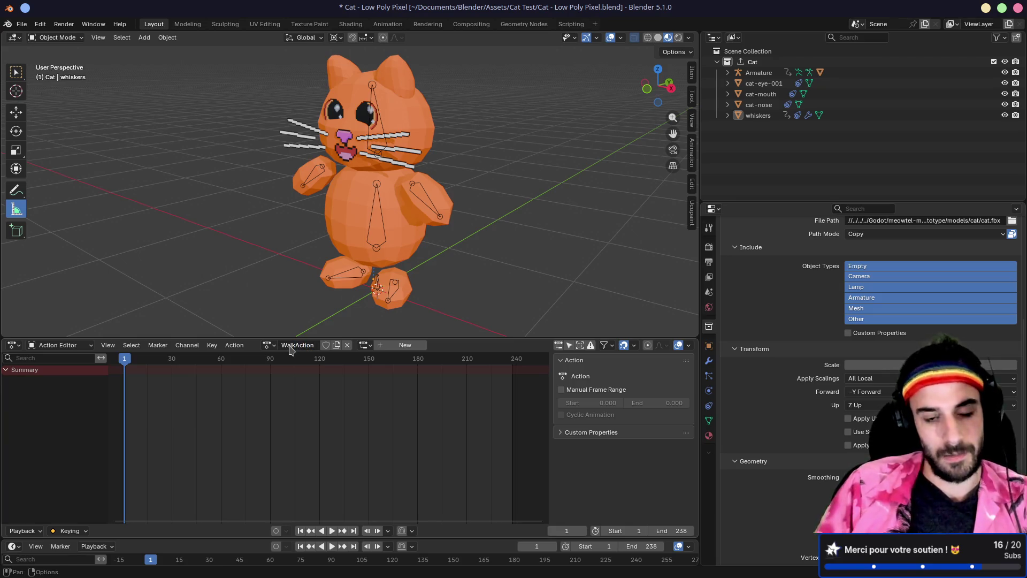
left_click_drag(327, 335, 328, 330)
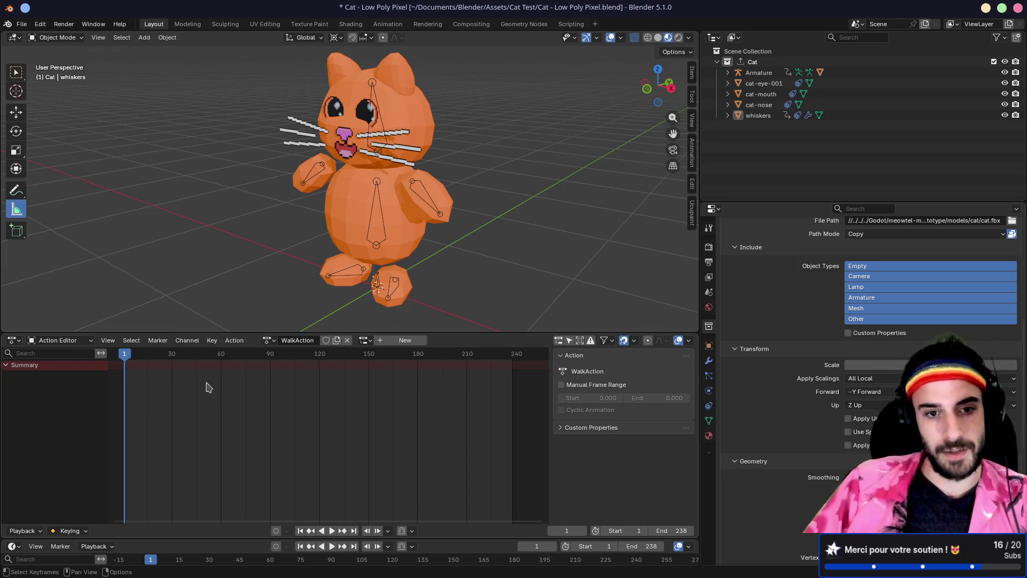
Step: Select the whiskers object, unassign its slot and unlink WalkAction from it
left_click(383, 214)
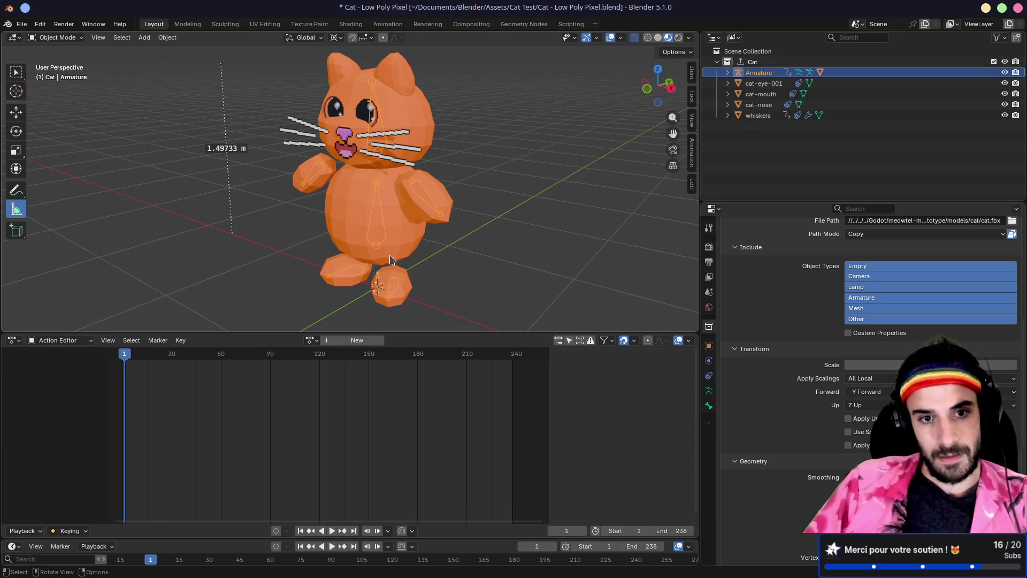
left_click(383, 303)
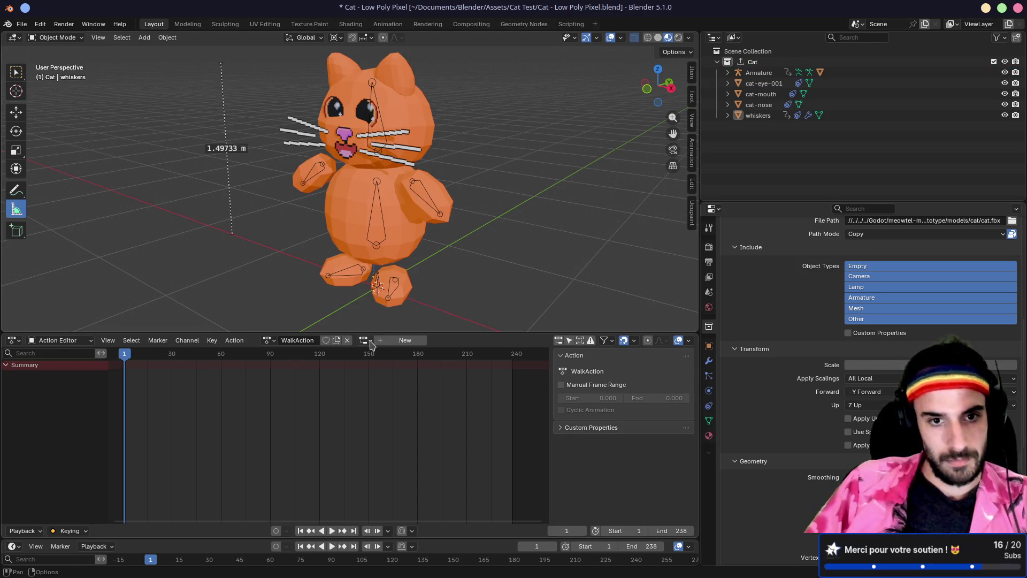
left_click(759, 73)
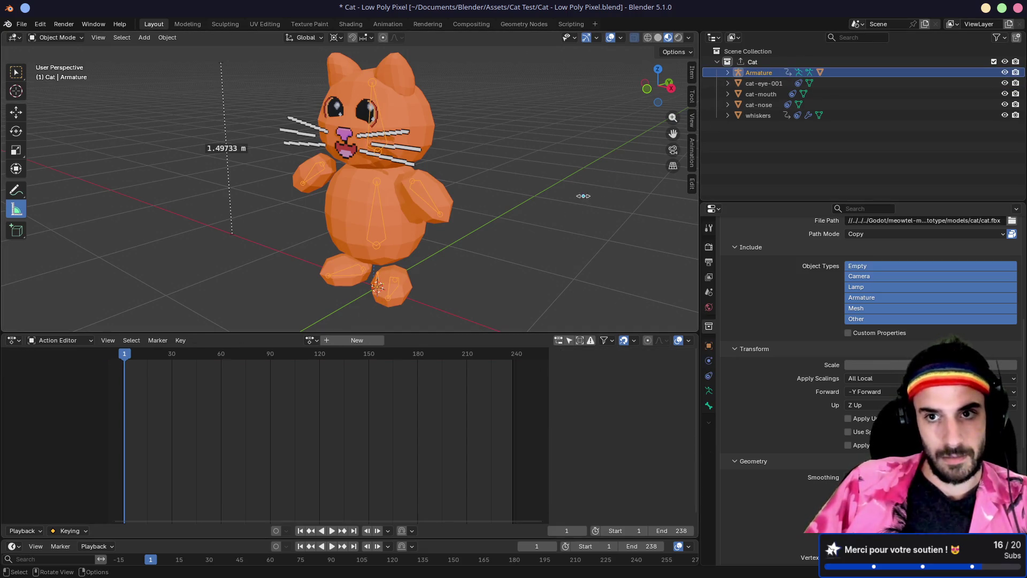
left_click(758, 116)
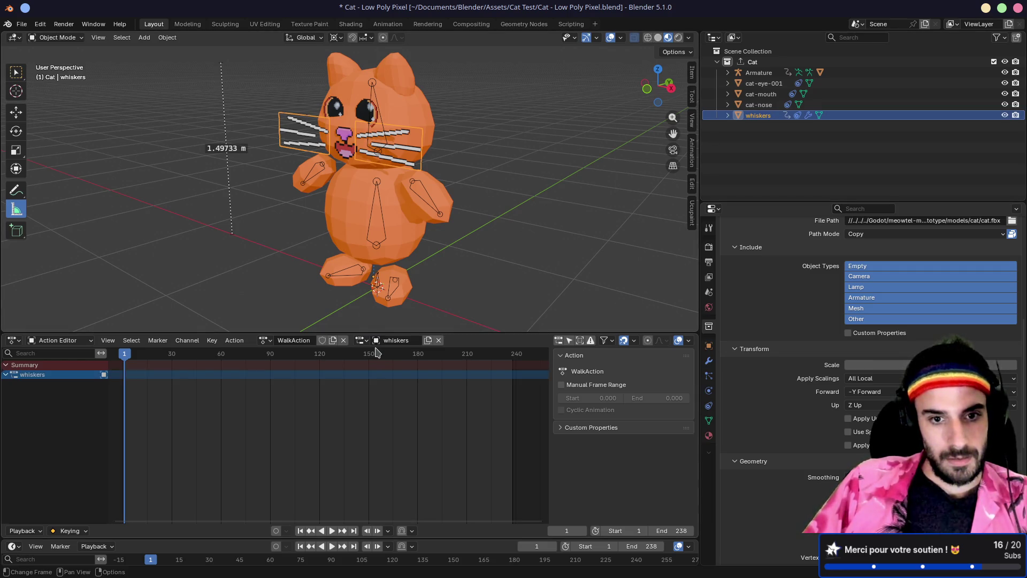
left_click(439, 340)
left_click(366, 340)
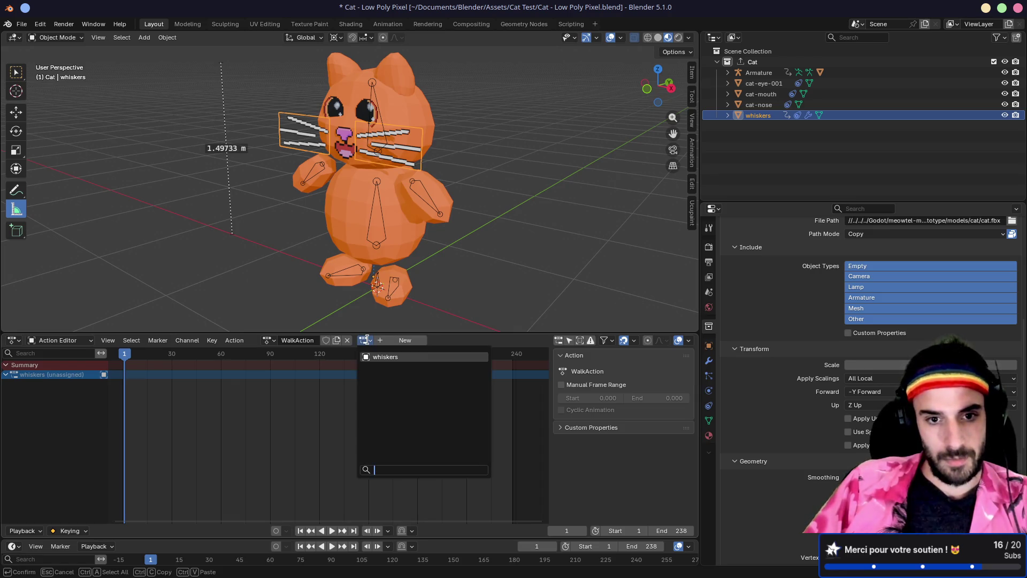
left_click(368, 344)
left_click(348, 341)
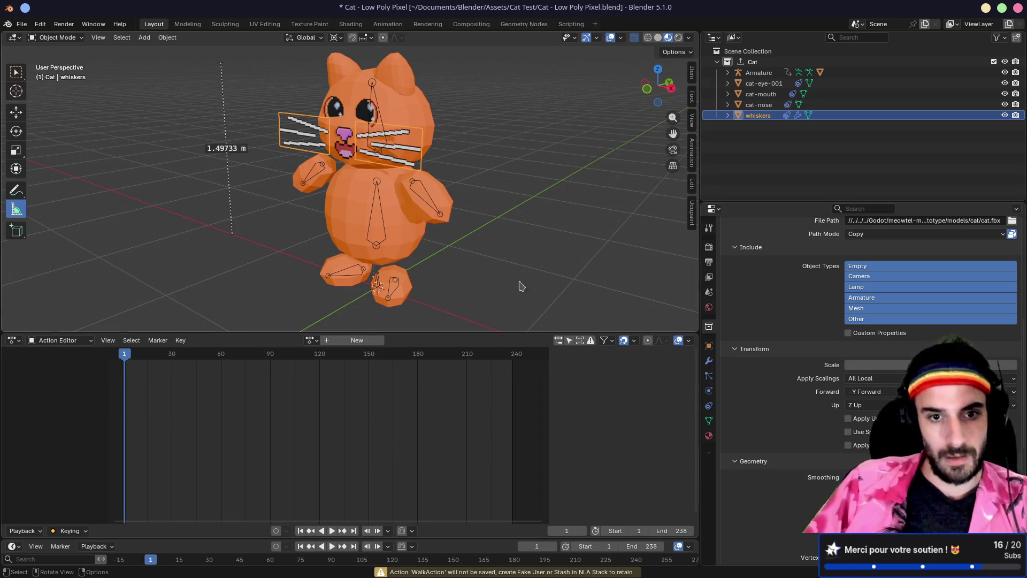
Step: Select the Armature and assign WalkAction to it from the existing actions list
left_click(763, 75)
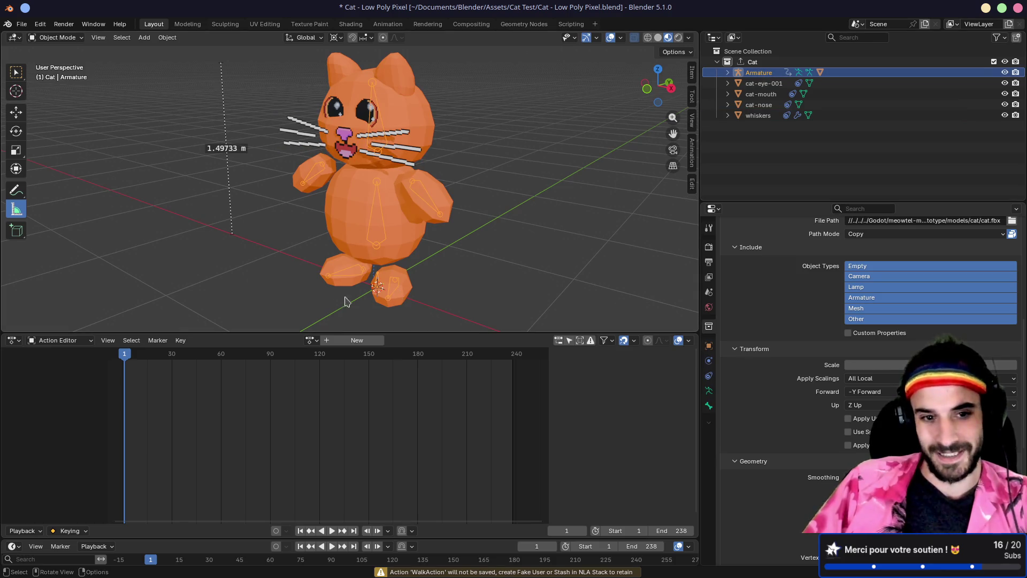
left_click(310, 341)
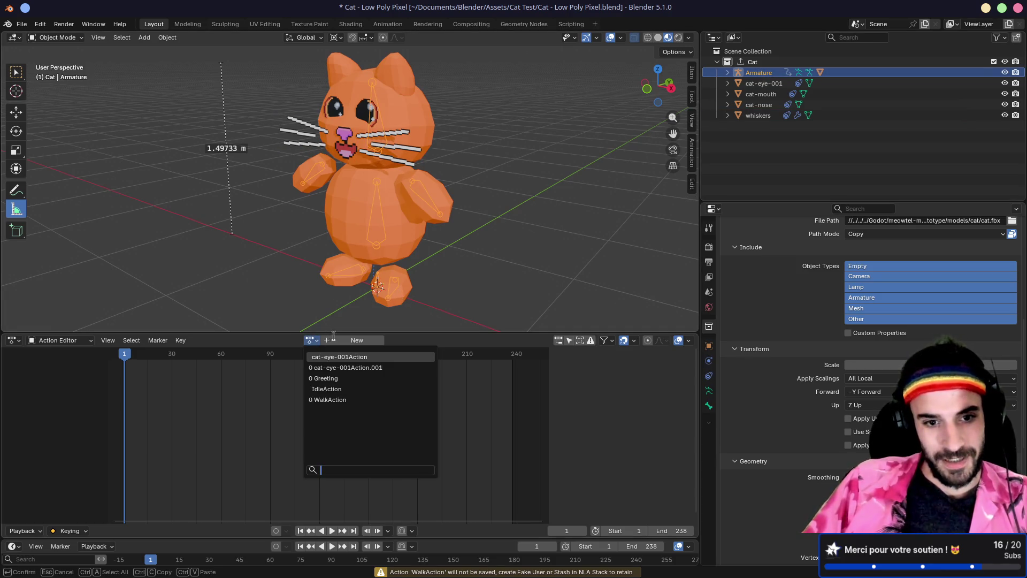
left_click(332, 400)
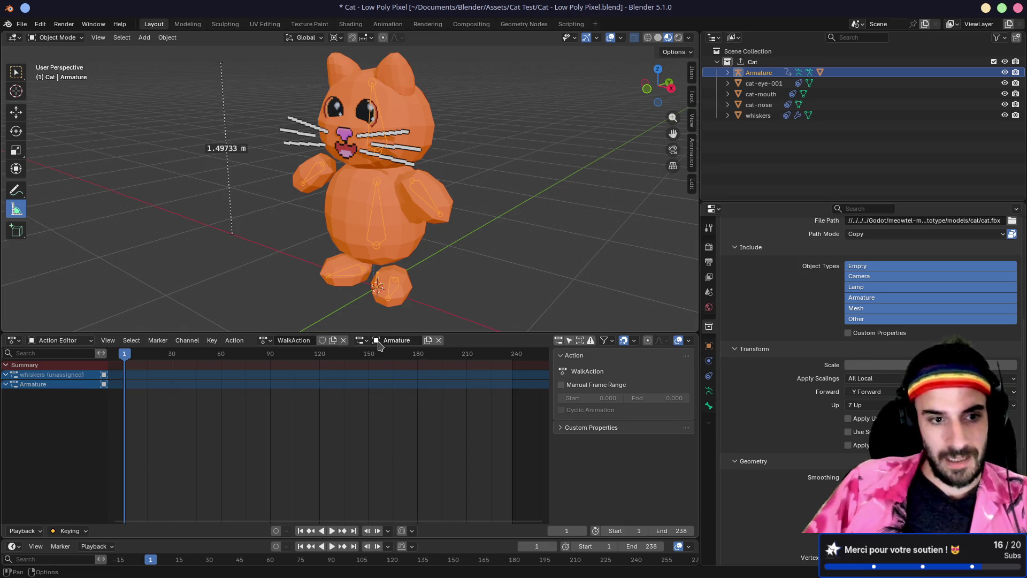
right_click(5, 378)
key("Escape")
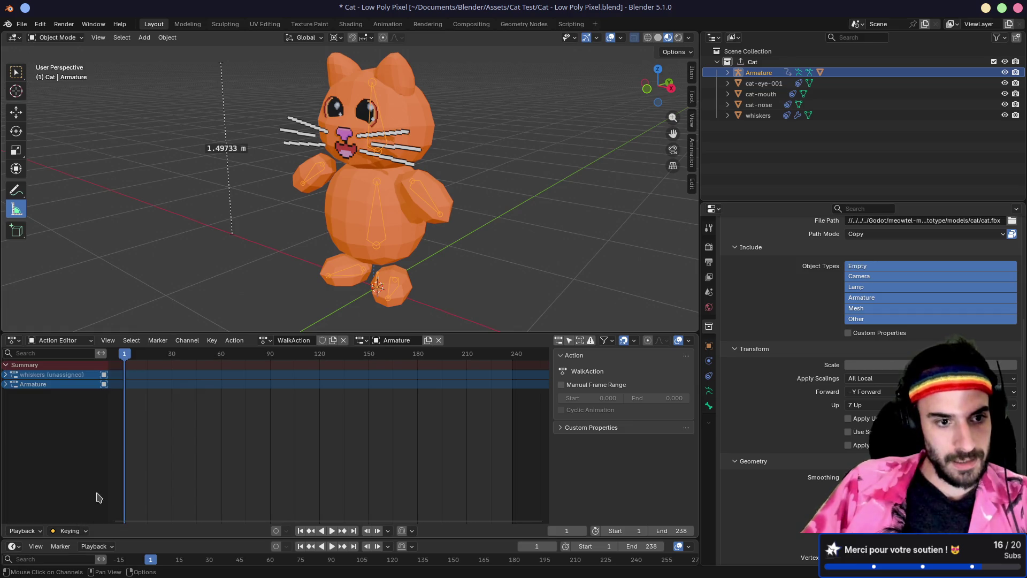
right_click(63, 376)
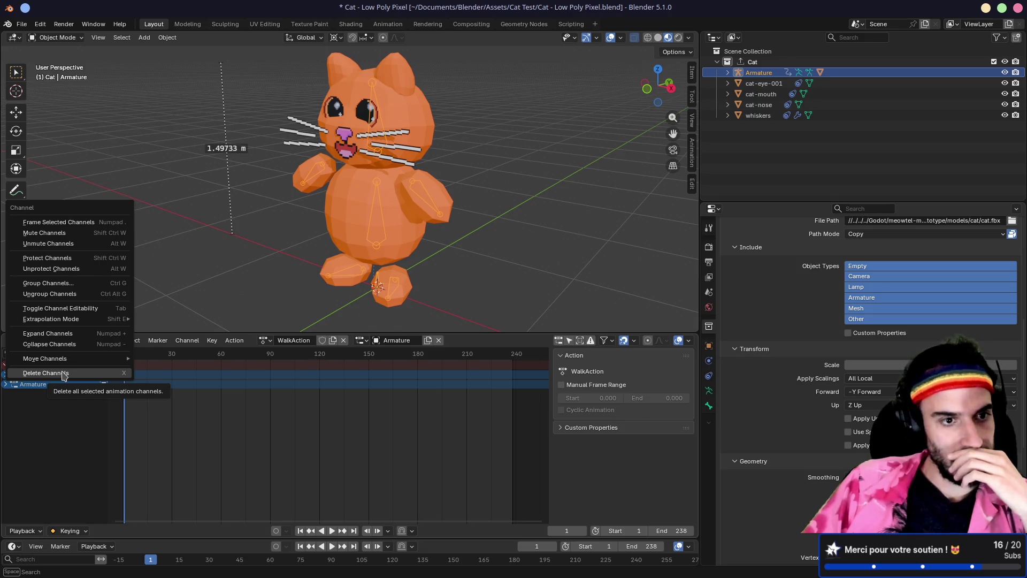
key("Escape")
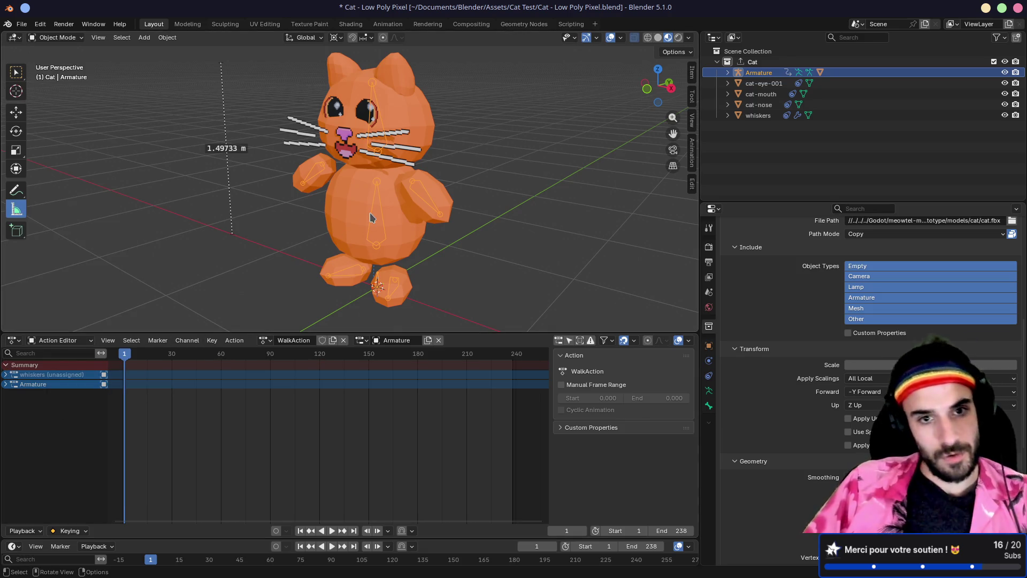
Step: Enter Pose Mode on the armature, select all bones and clear them to the rest pose
key("ctrl+Tab")
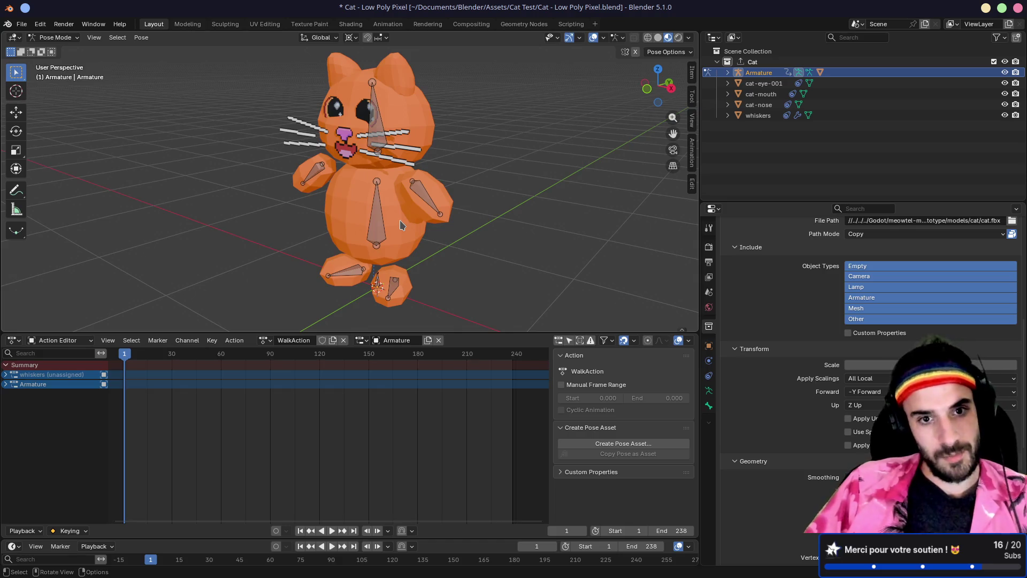
key("a")
key("alt+r")
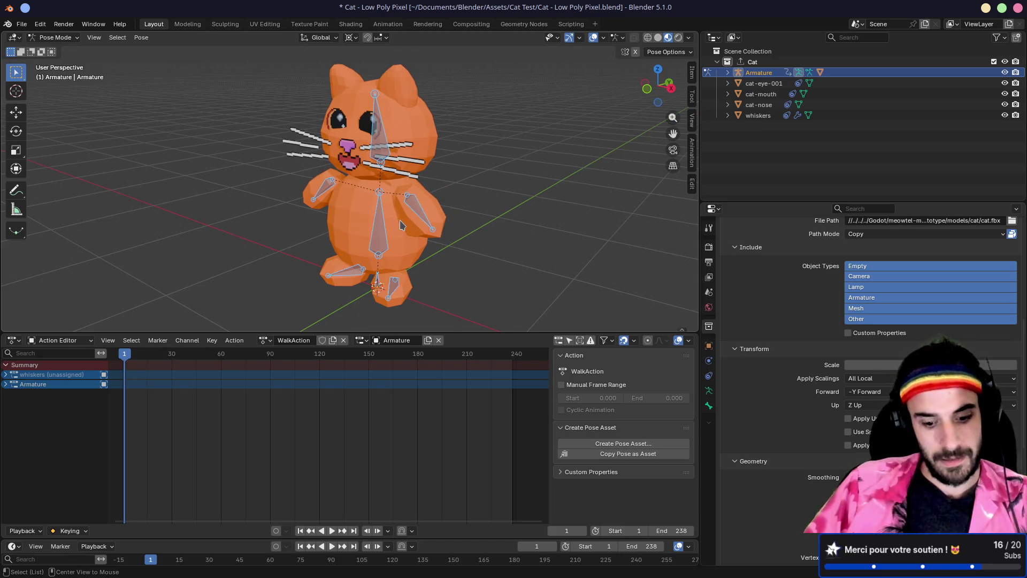
mouse_move(322, 252)
left_mouse_down()
mouse_move(348, 262)
mouse_move(435, 241)
mouse_move(198, 230)
mouse_move(252, 234)
left_mouse_up()
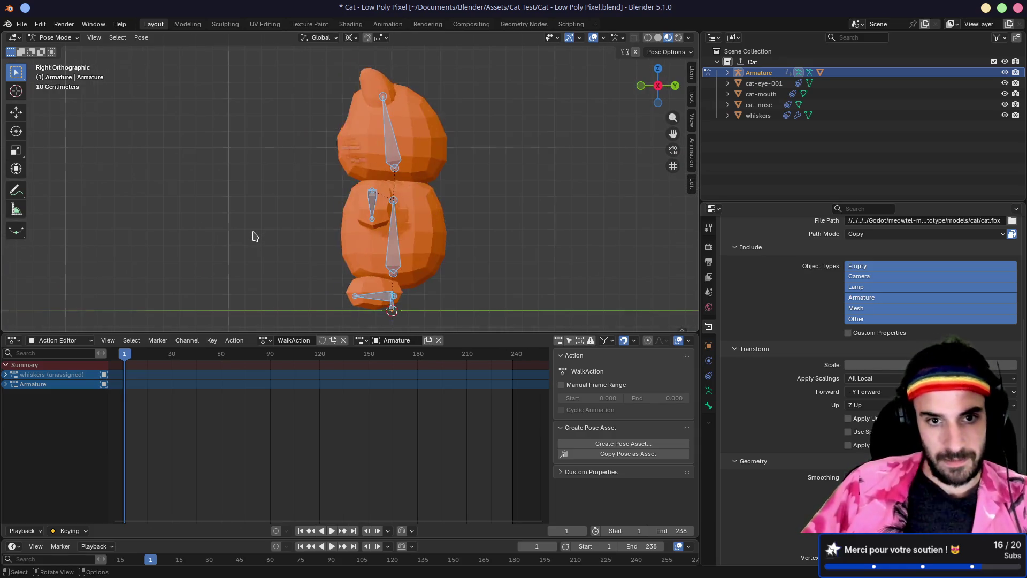
Step: Move the Body bone and tilt it around its local Y axis
left_click(385, 238)
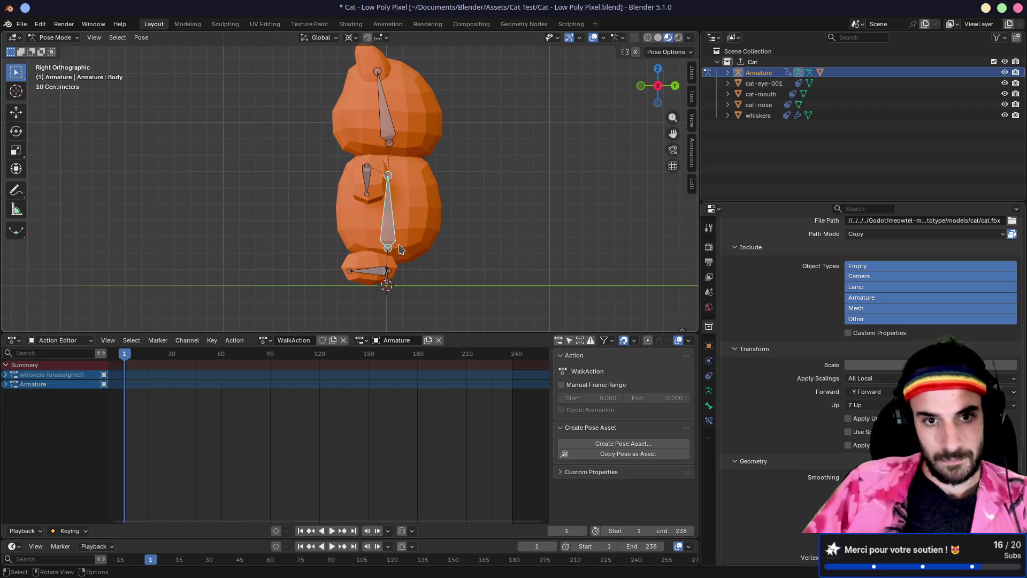
key("g")
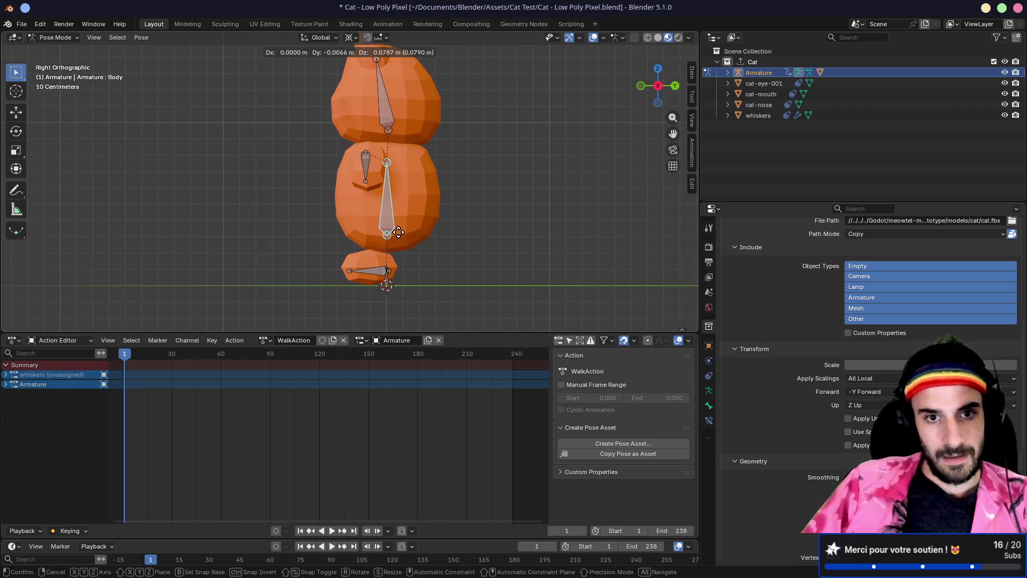
left_click(399, 232)
key("r")
key("y")
key("y")
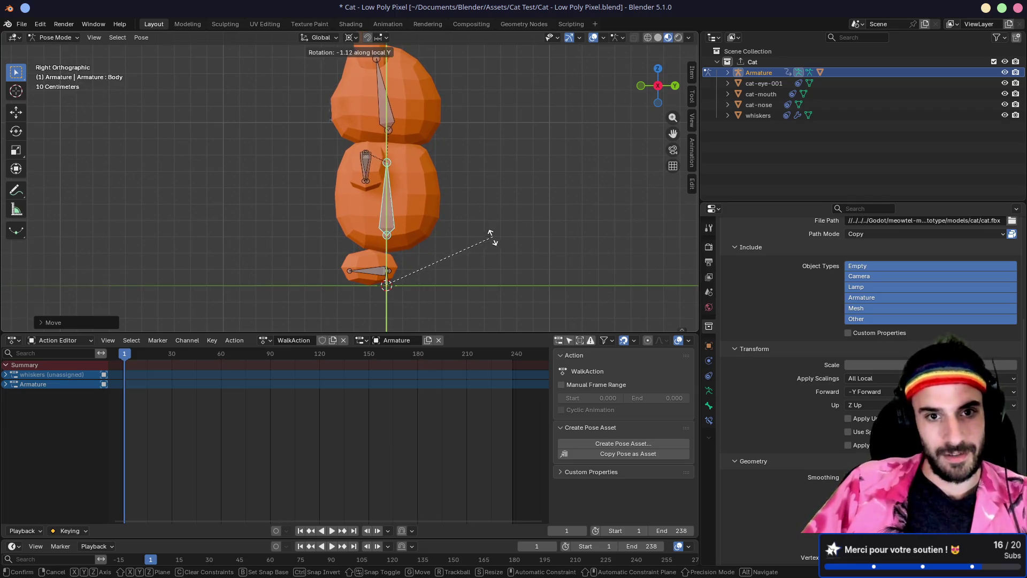
left_click(457, 276)
Step: Shift the Feet.L bone back to lift the left foot
left_click(381, 276)
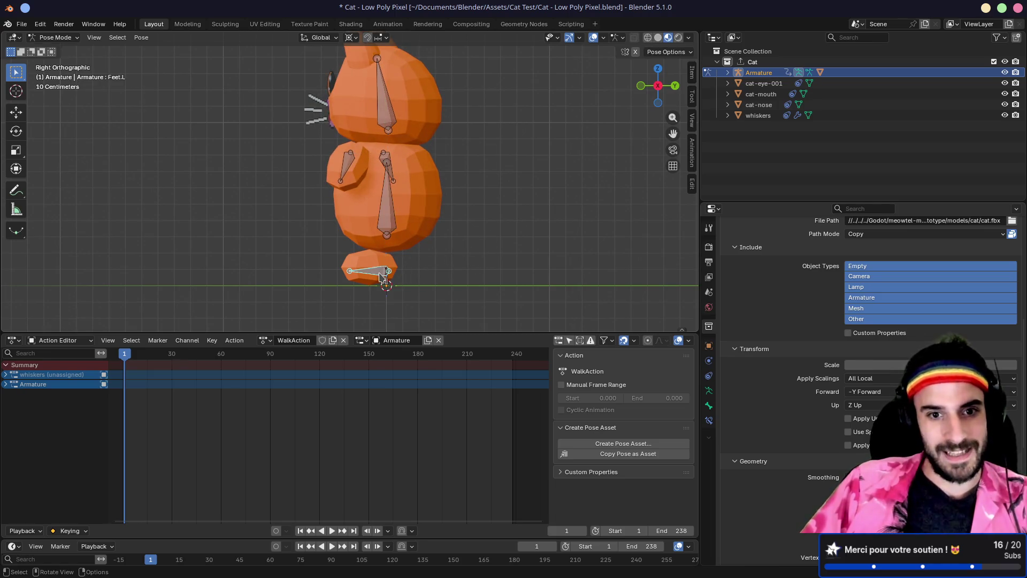
key("g")
left_click(383, 272)
key("r")
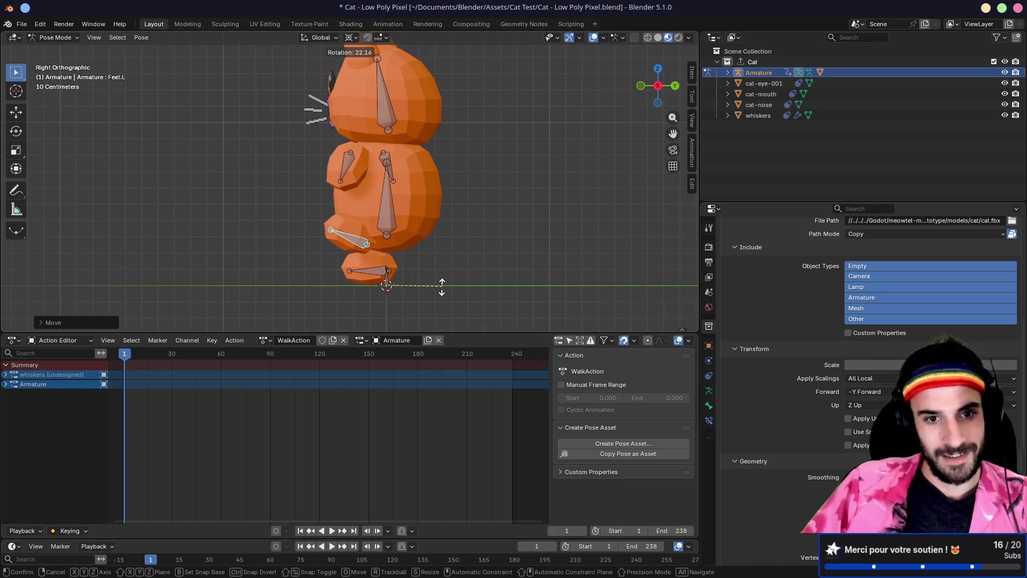
key("Escape")
mouse_move(385, 284)
left_mouse_down()
mouse_move(595, 256)
mouse_move(417, 265)
left_mouse_up()
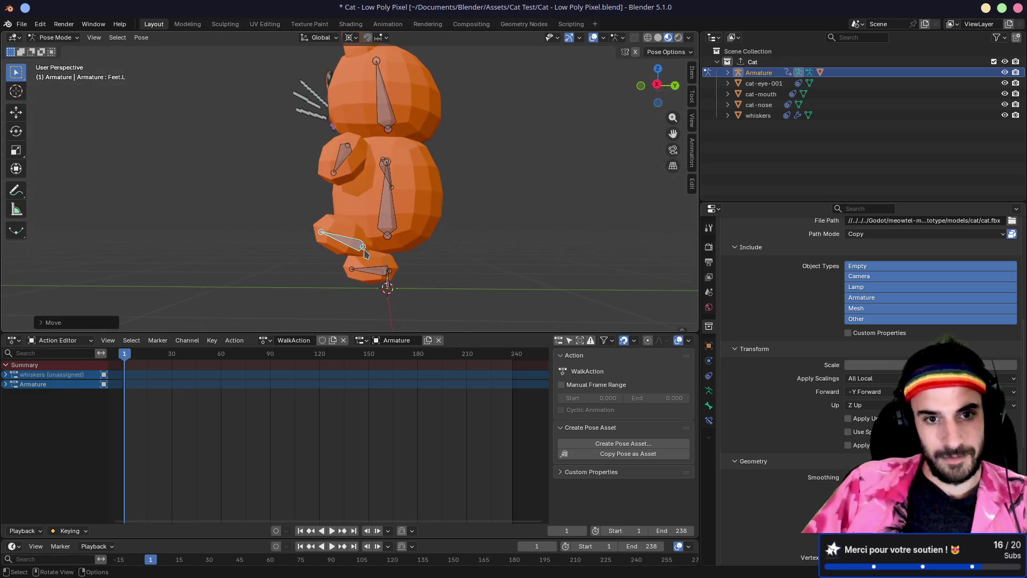
key("g")
key("Escape")
Step: Try moving and rotating the Feet.R bone, then undo the attempt
left_click(386, 274)
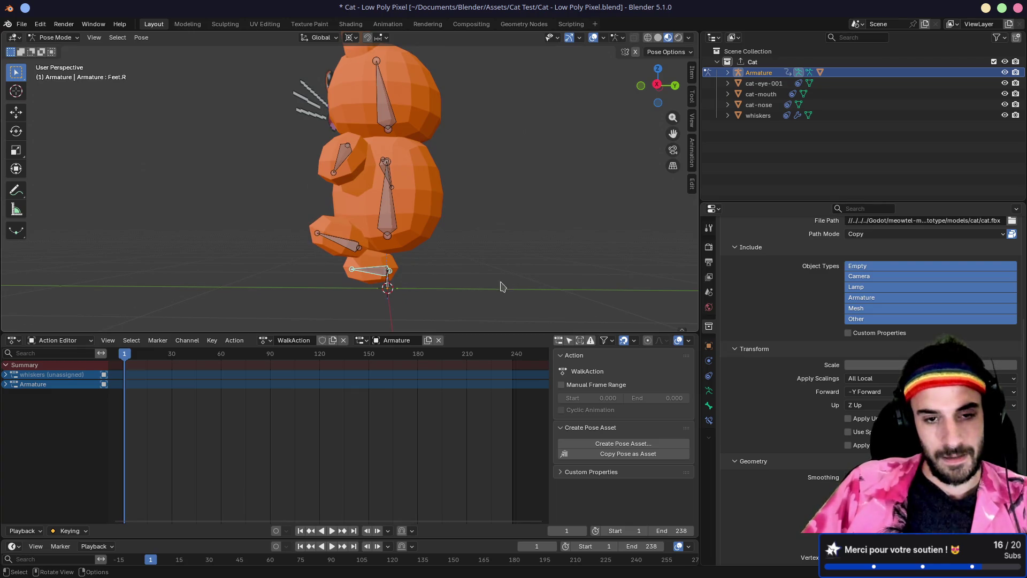
key("g")
left_click(551, 287)
key("r")
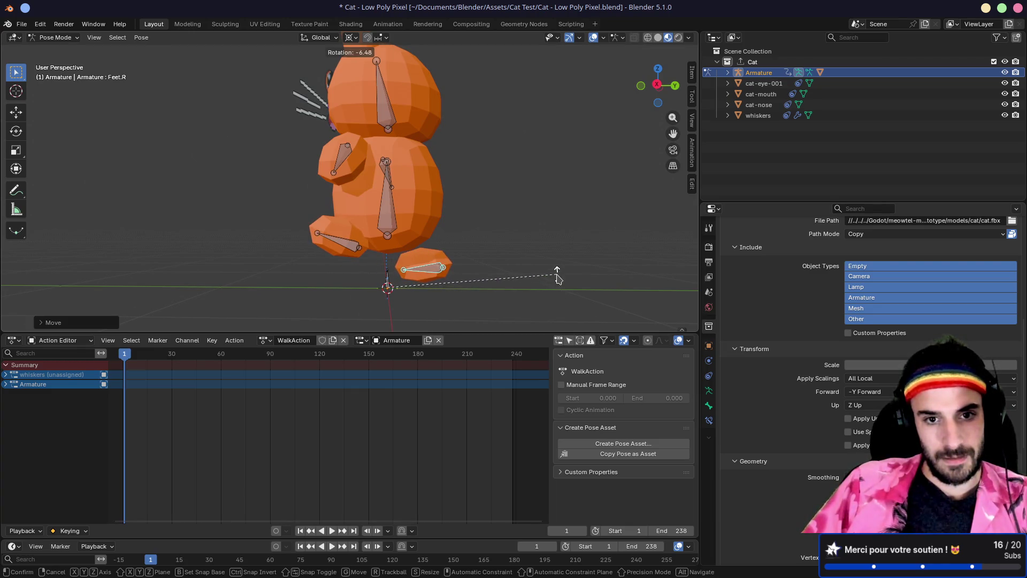
left_click(557, 275)
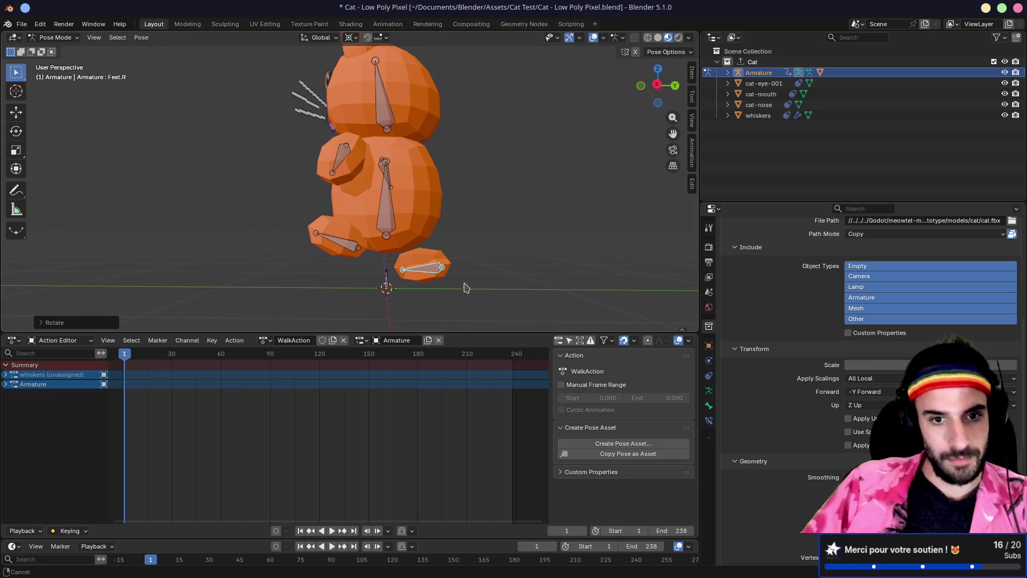
scroll(477, 282, "down", 3)
left_click(431, 251)
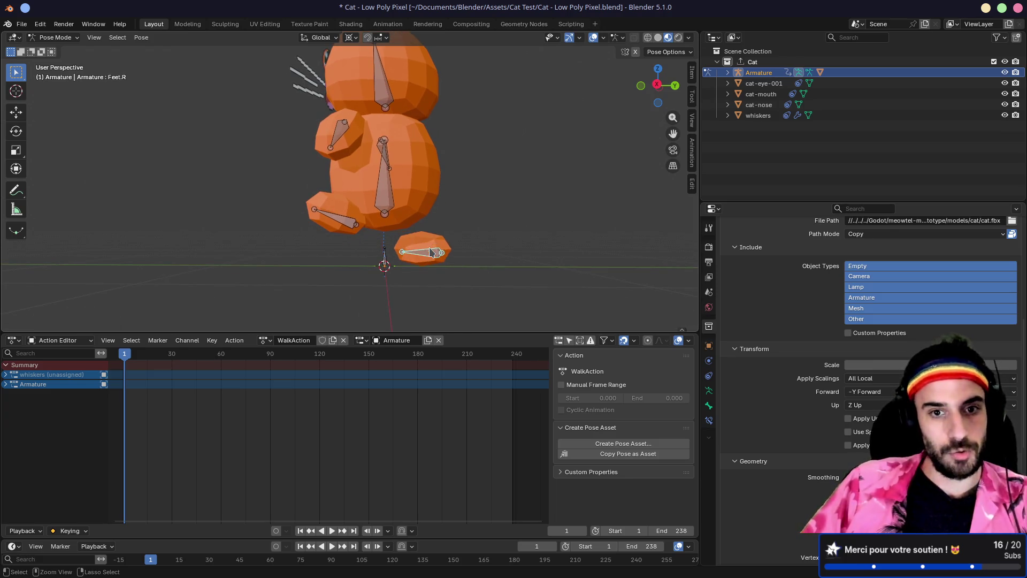
key("ctrl+z")
key("ctrl+z")
Step: With Median Point pivot, move the Feet.R bone forward and rotate it into a step
left_click(351, 37)
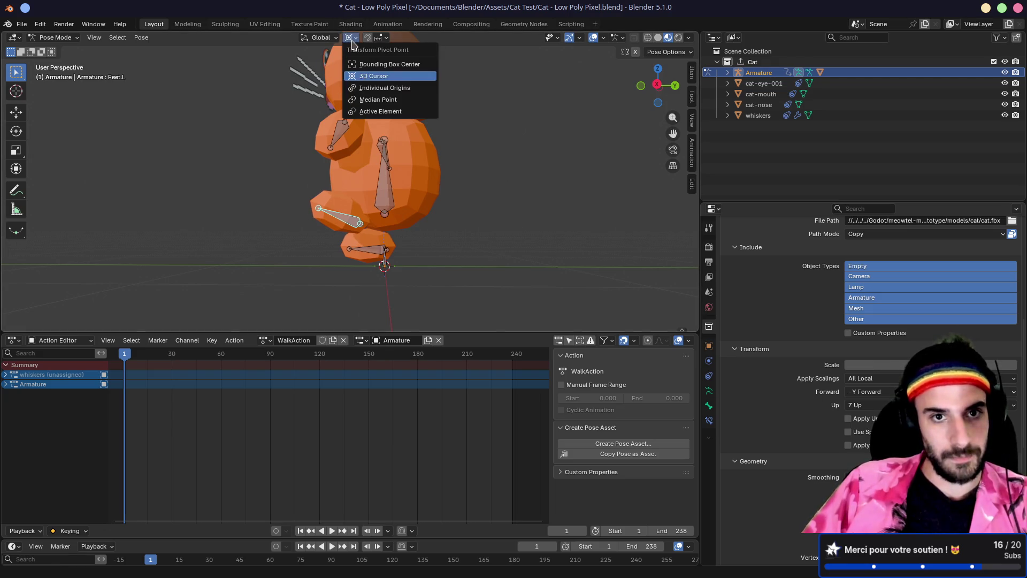
left_click(375, 99)
left_click(374, 253)
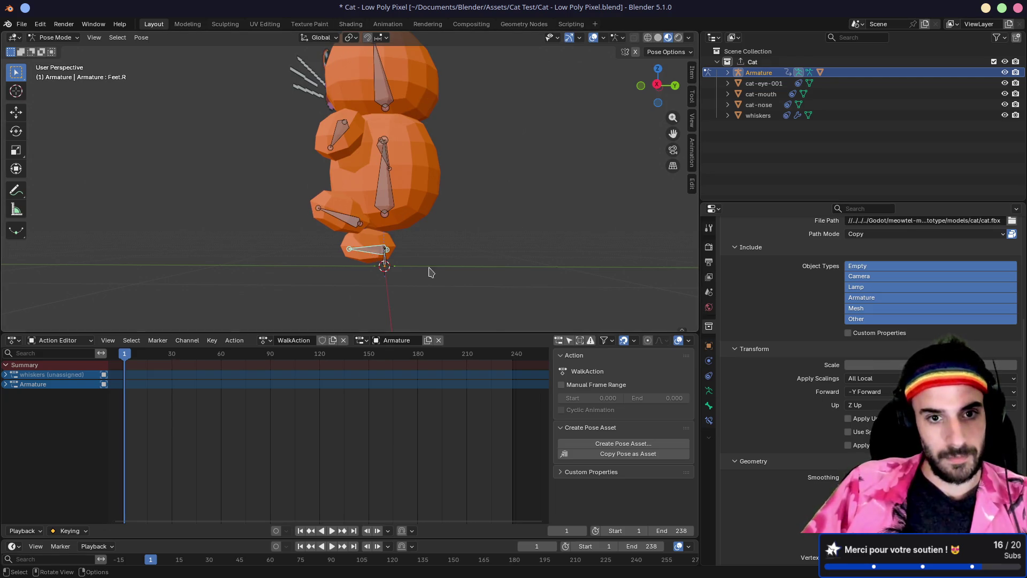
key("g")
left_click(507, 285)
key("KP_3")
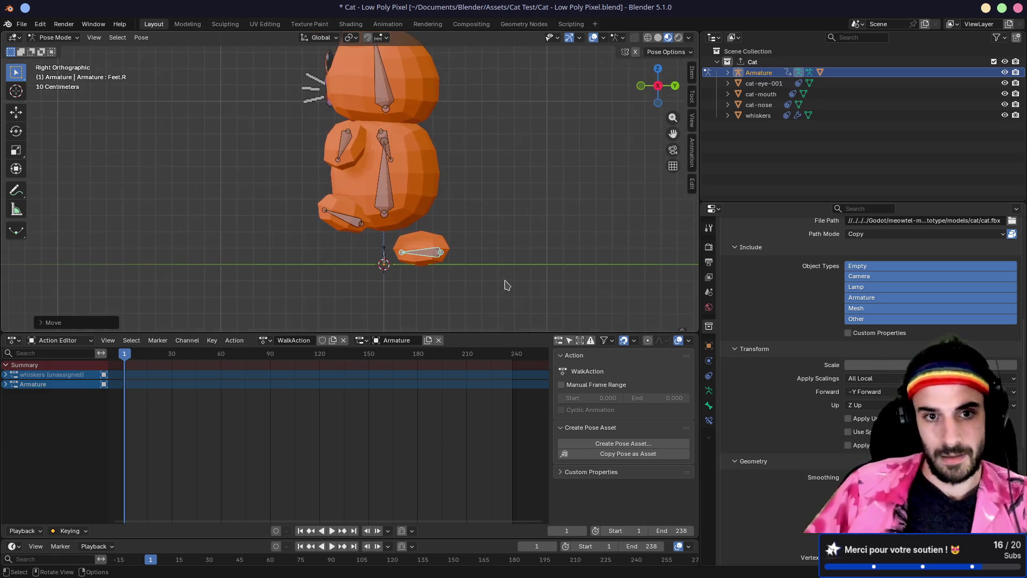
key("r")
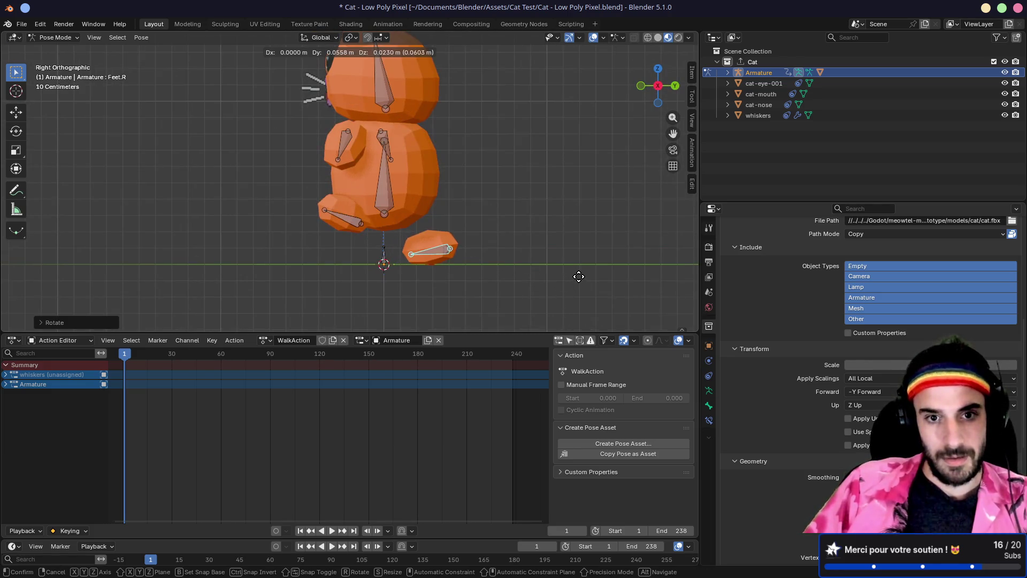
left_click(578, 277)
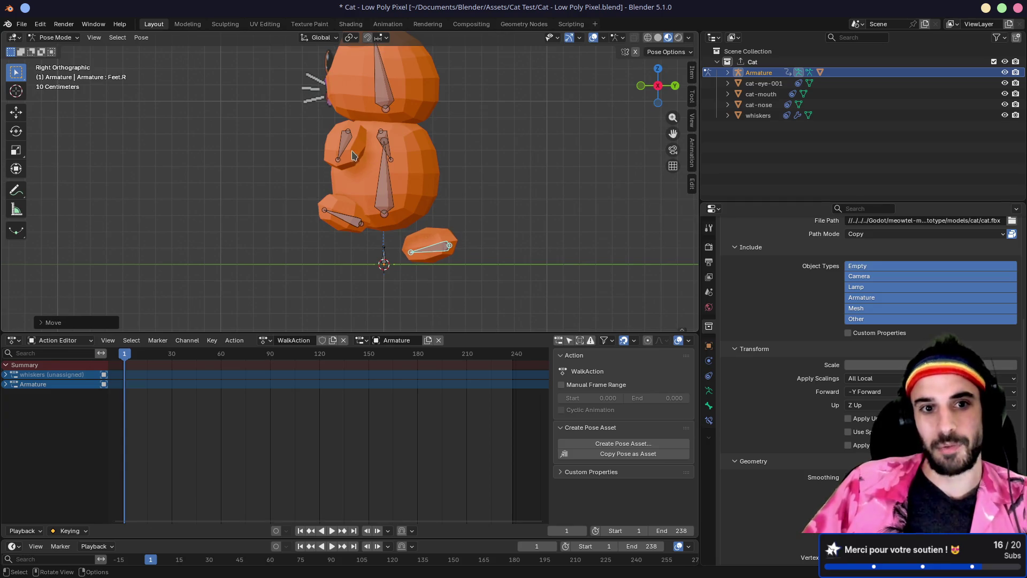
left_click_drag(353, 156, 409, 188)
left_click(369, 166)
Step: From the top view, rotate the Hand.L bone twice and move it outward
key("KP_7")
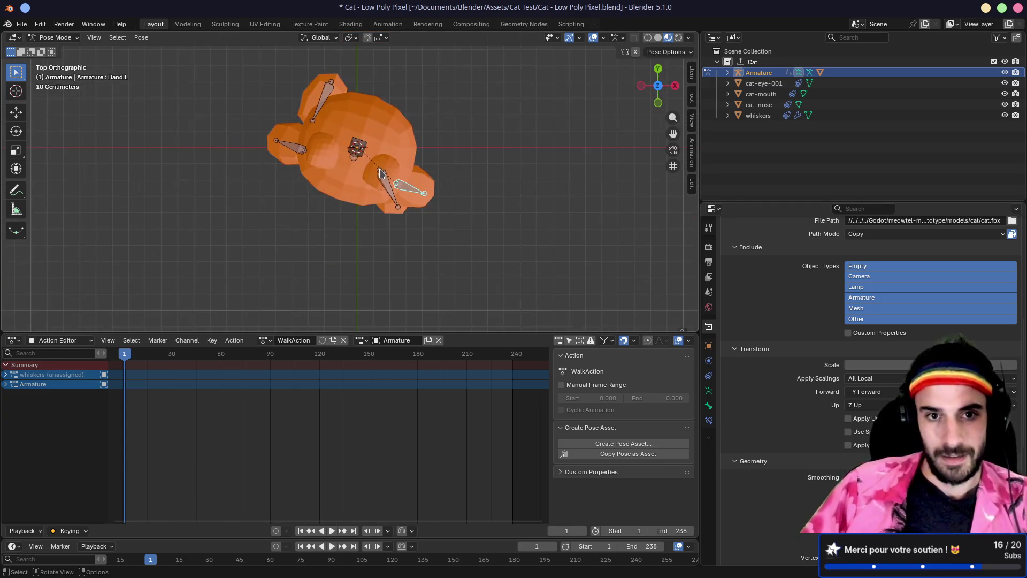
key("r")
left_click(542, 188)
key("r")
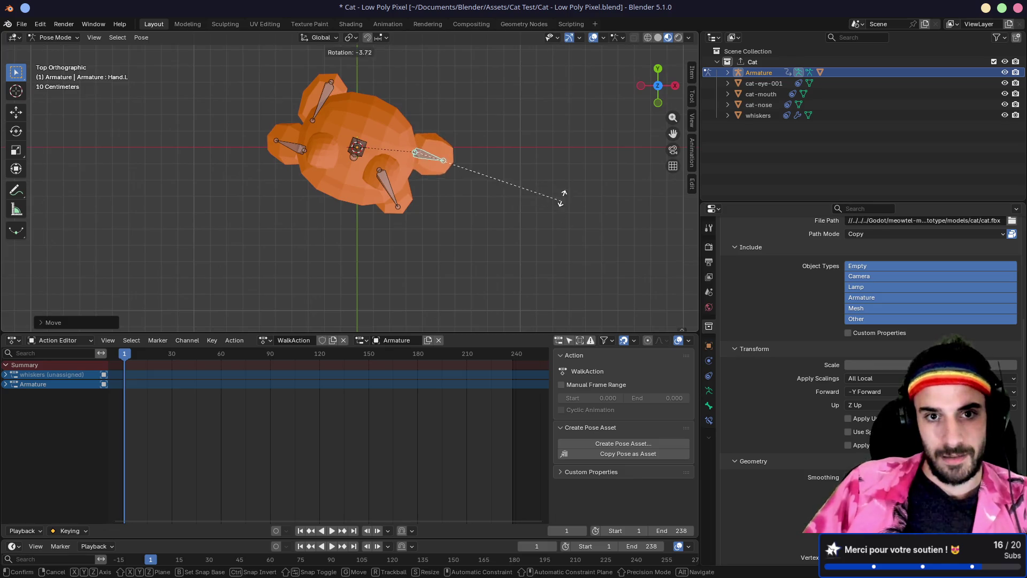
left_click(582, 162)
key("g")
left_click(580, 140)
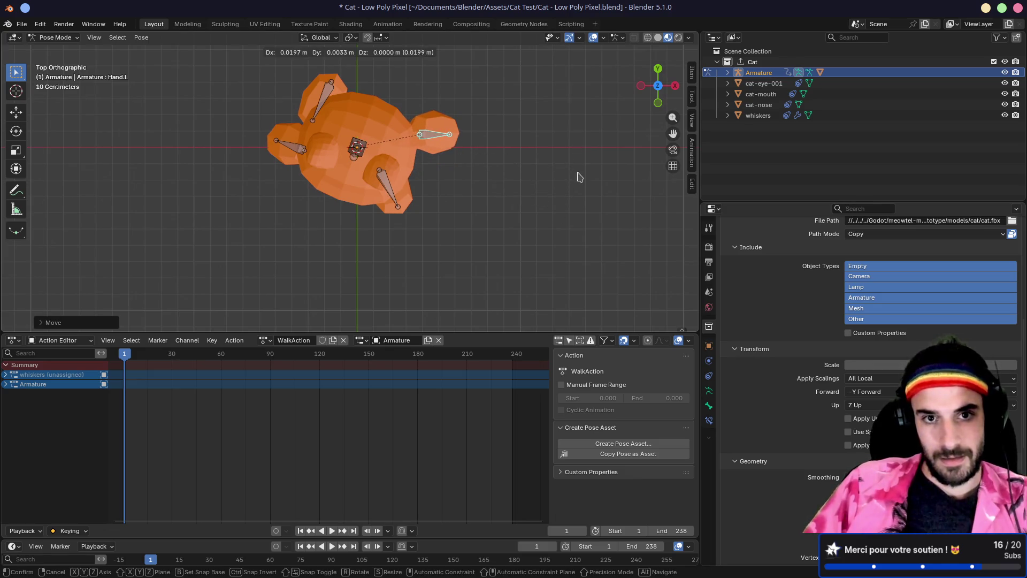
Step: From the left side view, move and rotate the Hand.R bone into an opposite arm swing
left_click(282, 147)
key("ctrl+KP_3")
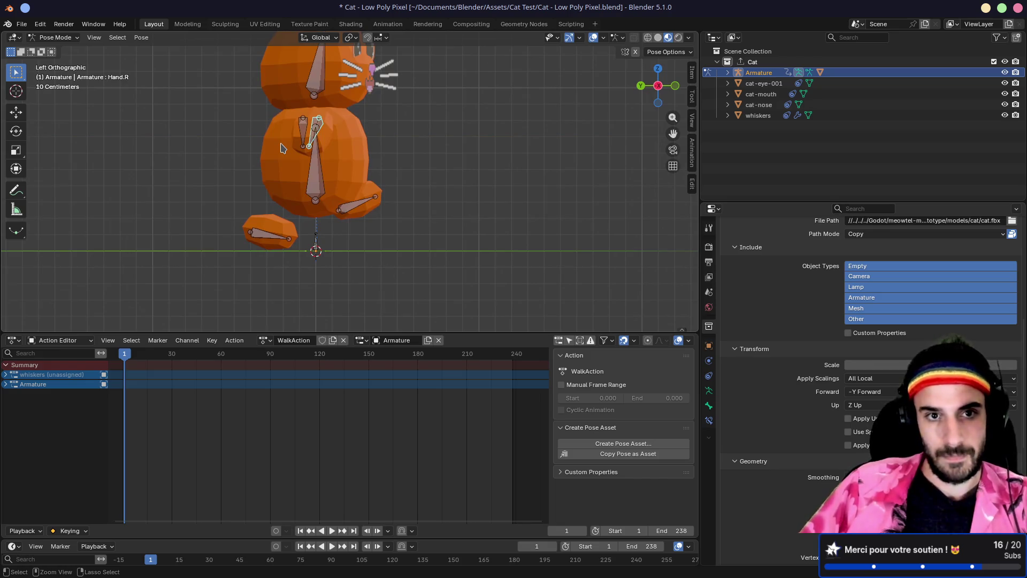
key("g")
left_click(396, 164)
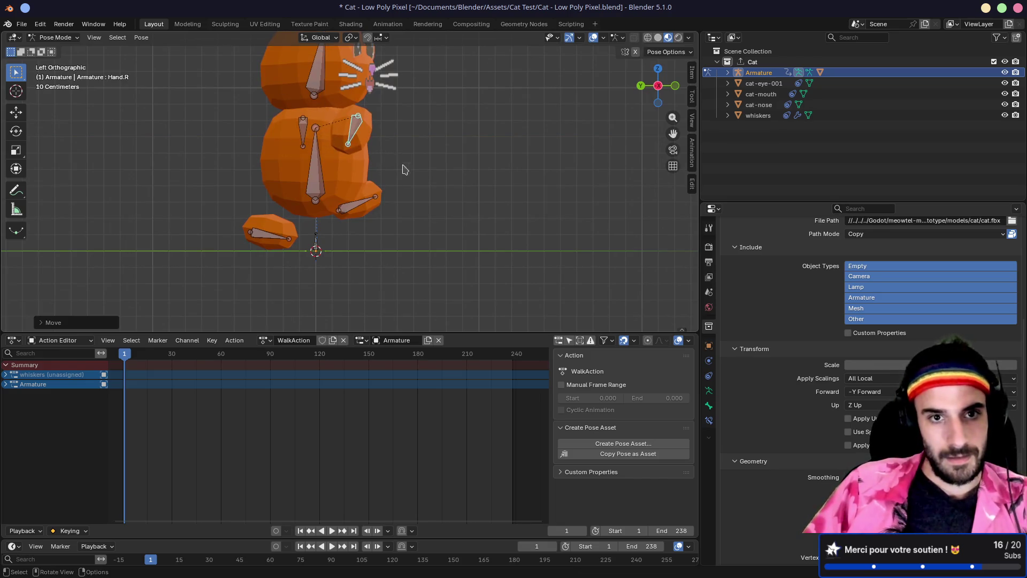
key("r")
mouse_move(528, 132)
left_mouse_down()
mouse_move(528, 188)
mouse_move(554, 225)
mouse_move(558, 281)
left_mouse_up()
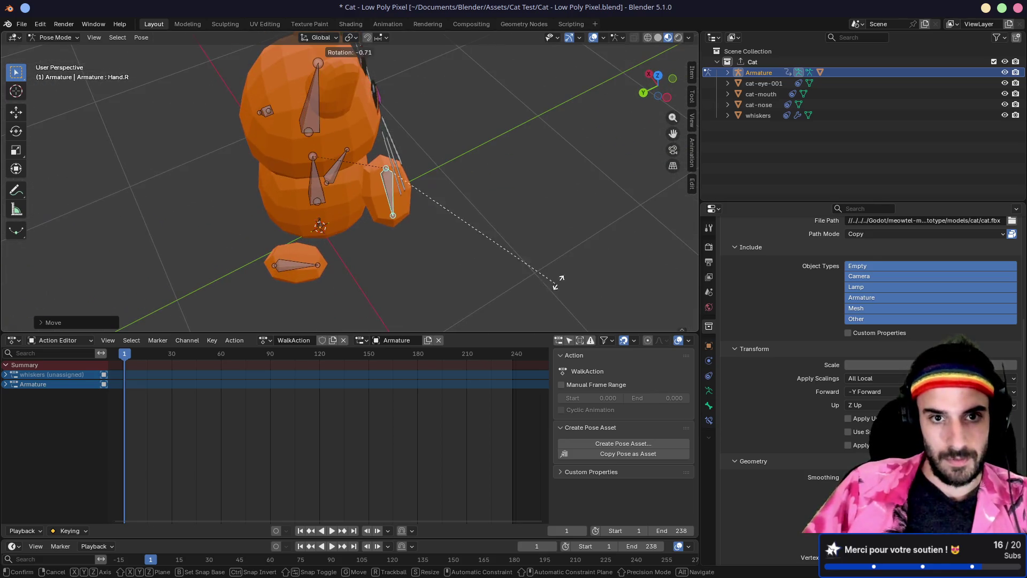
left_click(383, 85)
Step: Reposition the Head bone to finish the walking pose
mouse_move(386, 87)
left_mouse_down()
mouse_move(465, 122)
mouse_move(390, 90)
mouse_move(417, 102)
mouse_move(465, 73)
mouse_move(431, 130)
left_mouse_up()
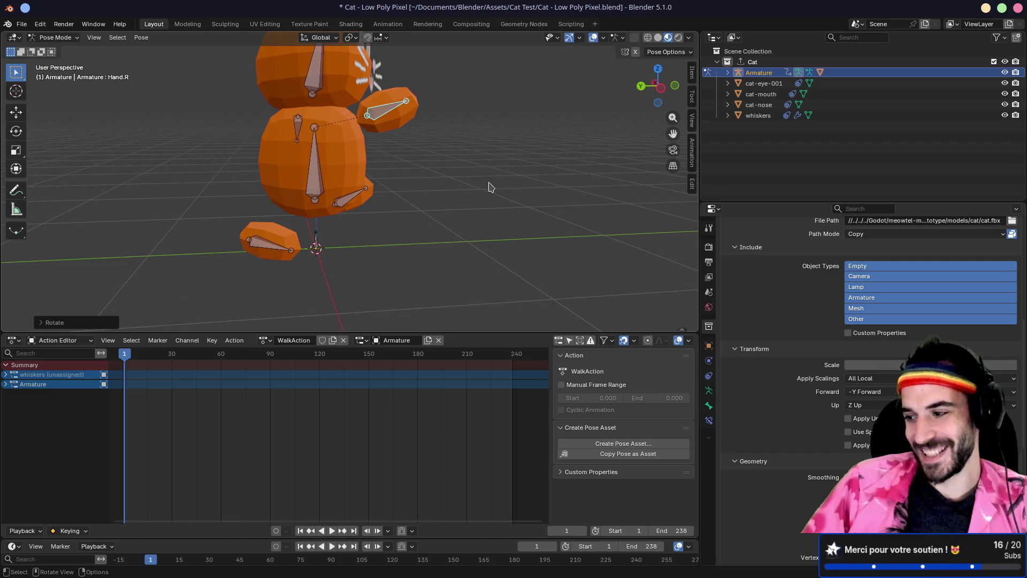
mouse_move(492, 186)
left_mouse_down()
mouse_move(465, 139)
mouse_move(406, 101)
mouse_move(473, 115)
mouse_move(509, 139)
mouse_move(512, 129)
mouse_move(460, 176)
mouse_move(537, 175)
mouse_move(478, 165)
left_mouse_up()
left_click(369, 80)
key("g")
left_click(502, 136)
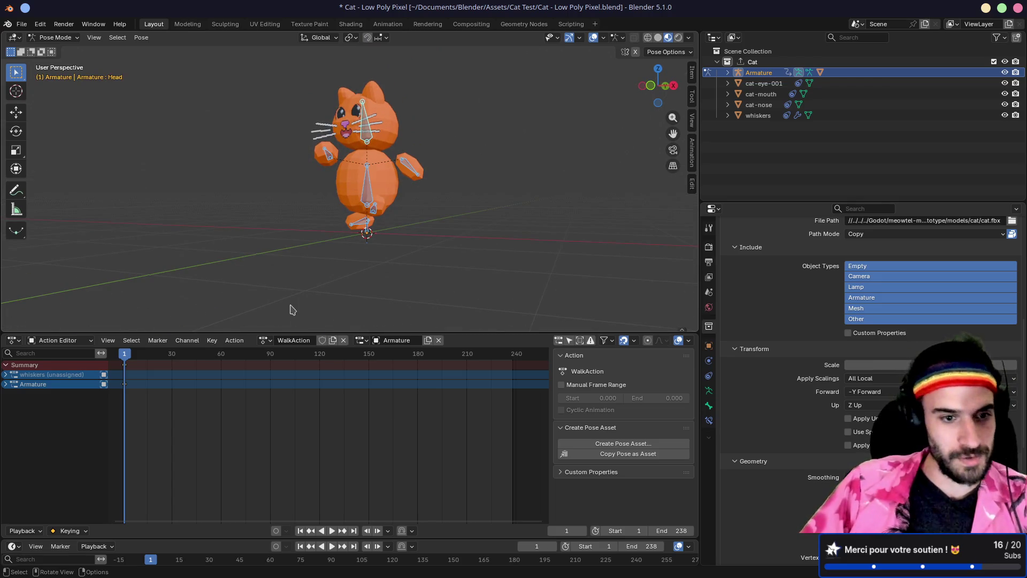
key("space")
key("Escape")
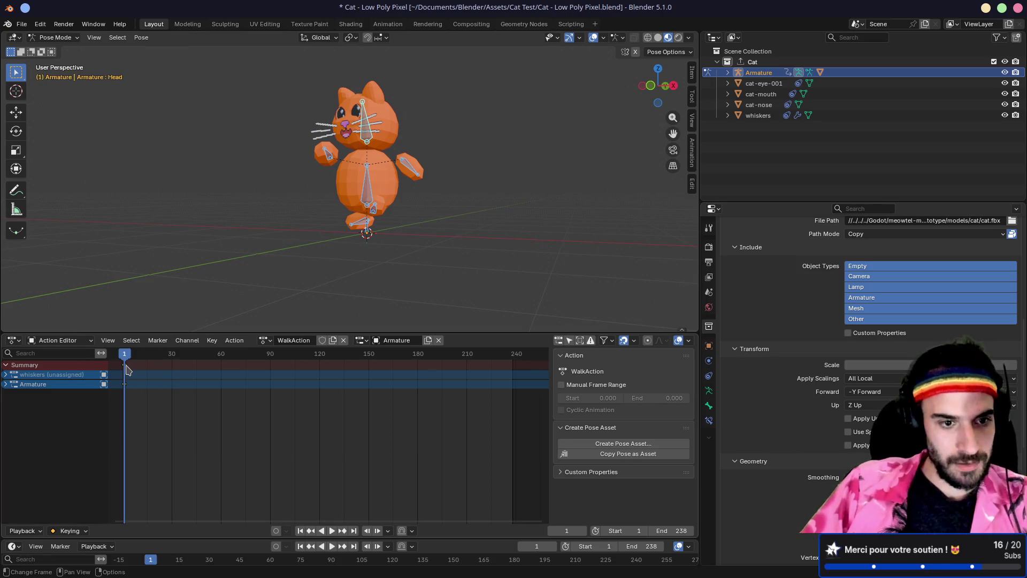
mouse_move(127, 355)
left_mouse_down()
mouse_move(278, 354)
mouse_move(210, 355)
mouse_move(224, 377)
left_mouse_up()
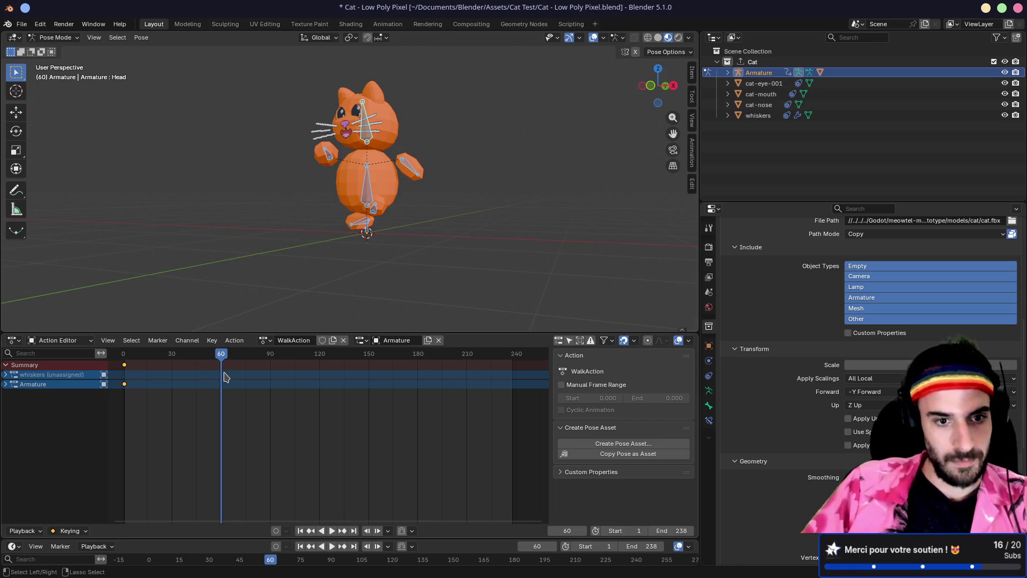
key("ctrl+v")
left_click_drag(223, 359, 320, 357)
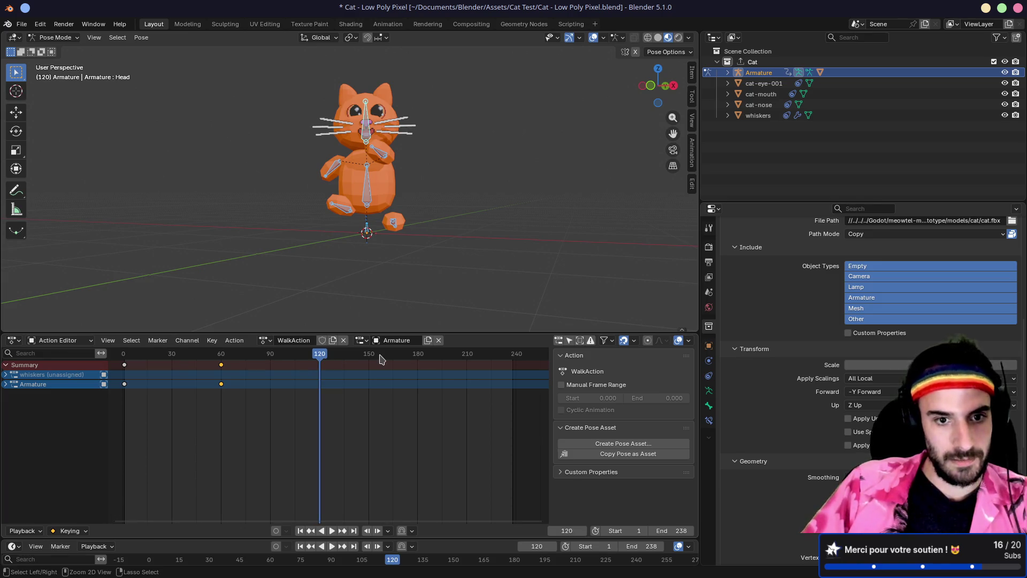
key("ctrl+v")
key("space")
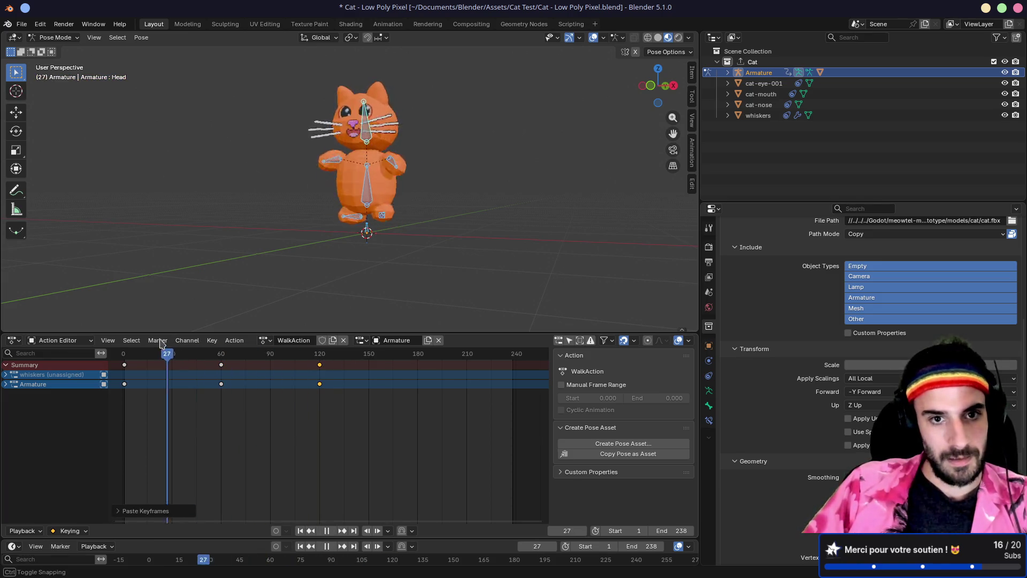
left_click_drag(160, 353, 125, 353)
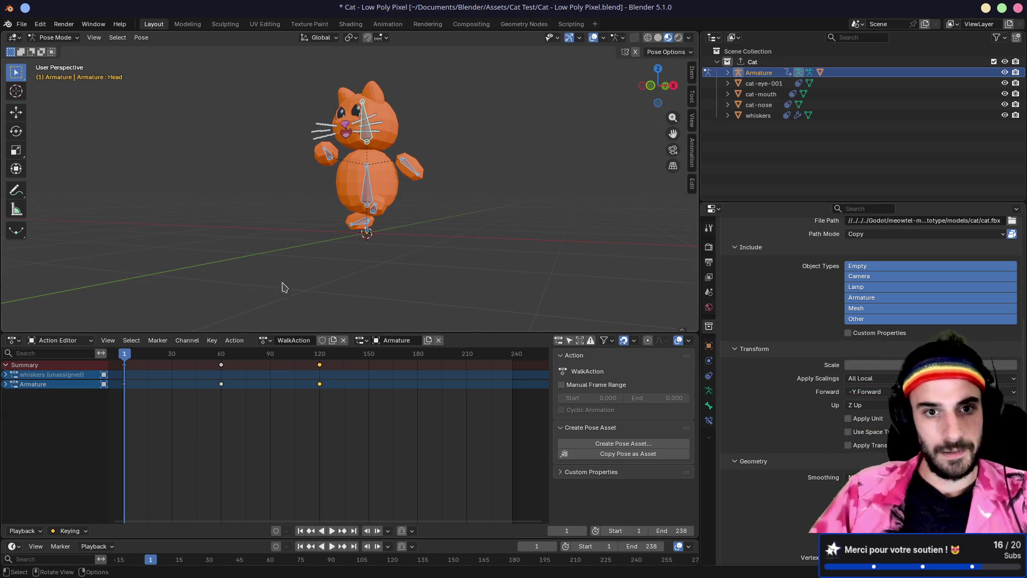
mouse_move(282, 287)
left_mouse_down()
mouse_move(286, 222)
mouse_move(287, 243)
mouse_move(307, 239)
left_mouse_up()
Step: Zoom the view to fit the cat and jump to frame 30 on the Action Editor ruler
scroll(268, 305, "up", 3)
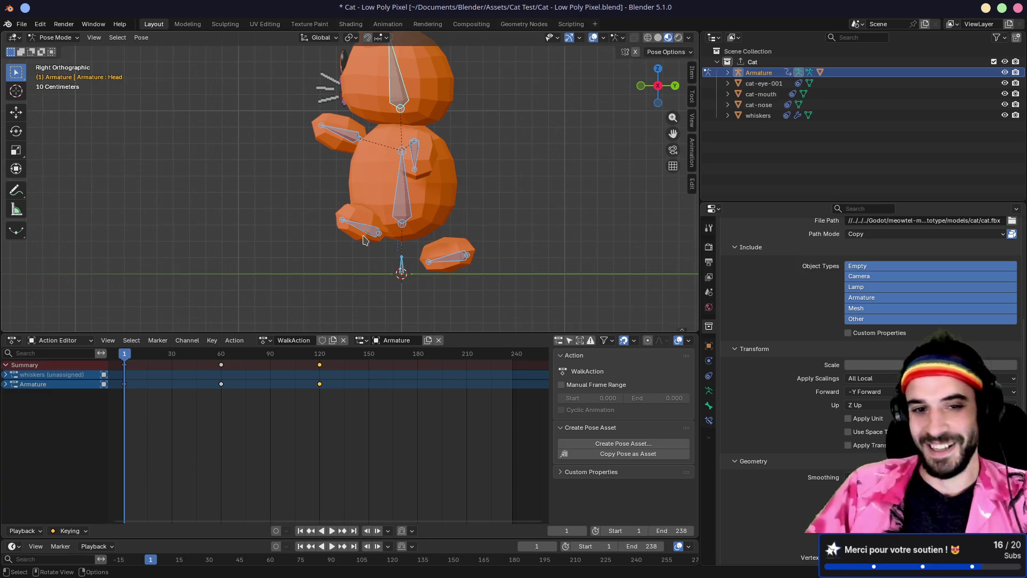
scroll(362, 239, "down", 2)
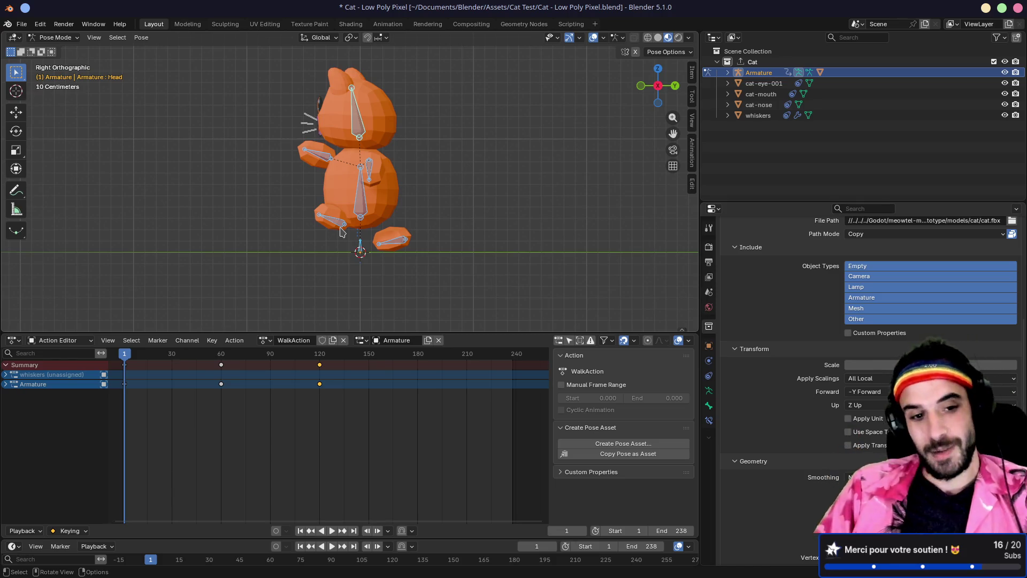
left_click(172, 354)
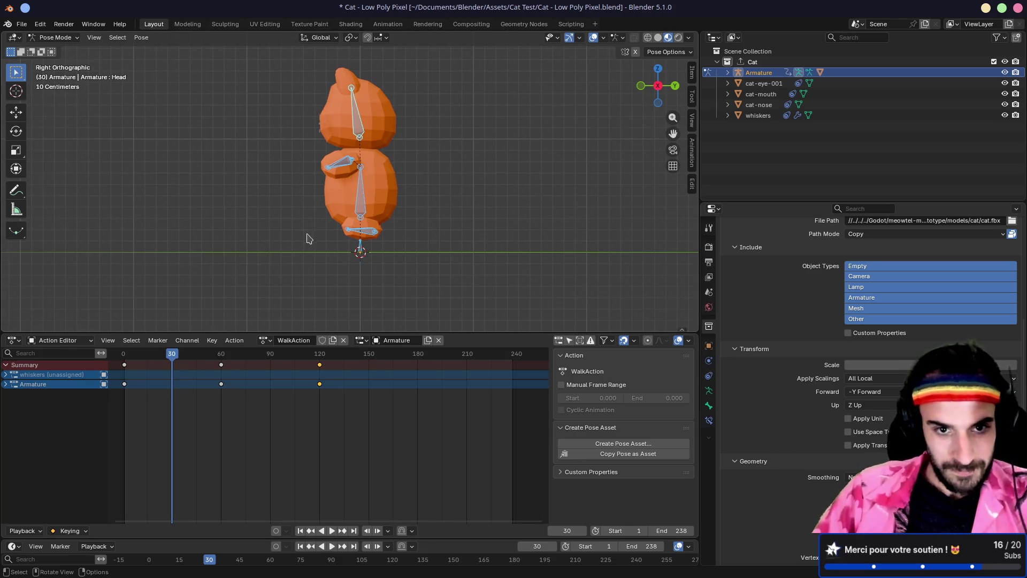
Step: Lower the Body bone and move and rotate the left foot forward into a step
left_click_drag(361, 209, 385, 225)
left_click(368, 236)
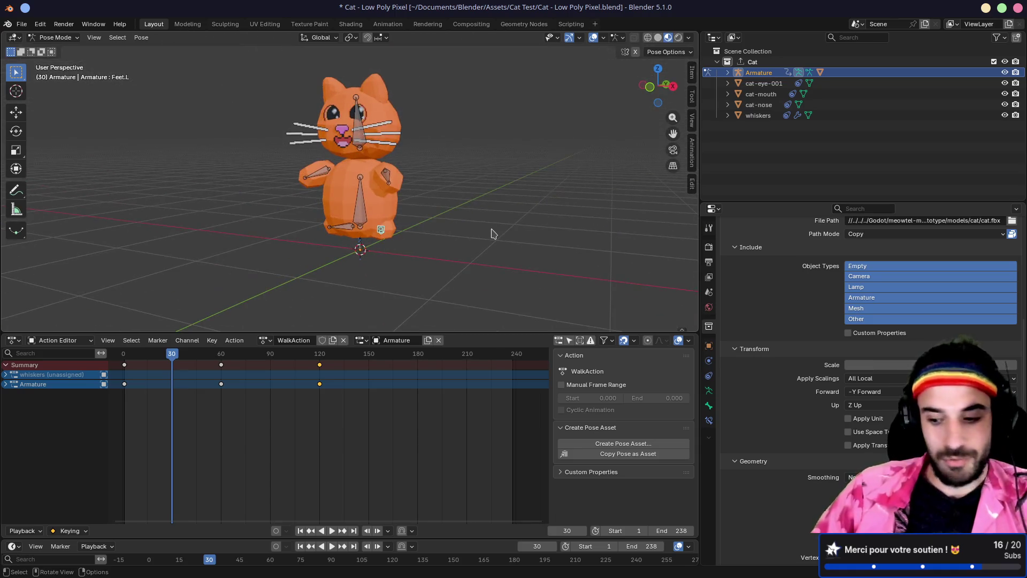
key("KP_1")
key("KP_3")
key("g")
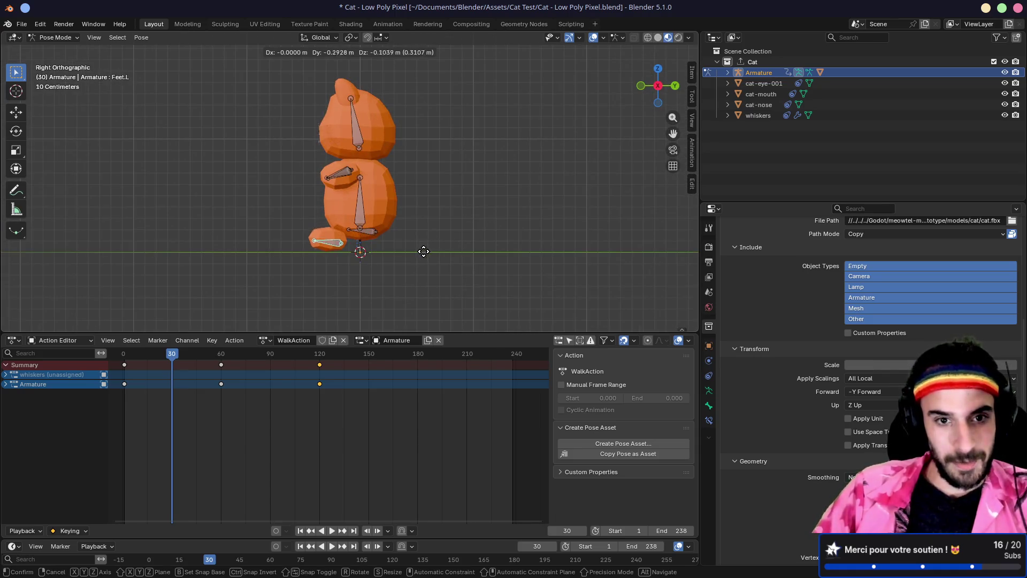
left_click(420, 255)
key("r")
left_click(451, 252)
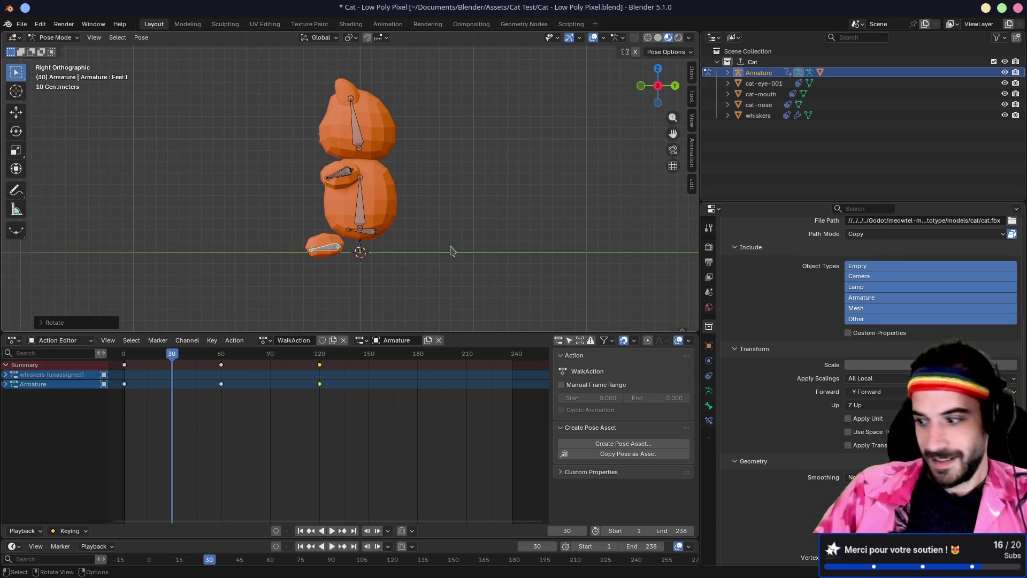
key("g")
left_click(450, 248)
Step: Check the pose from several sides and rotate the left hand bone to lift the arm
key("KP_5")
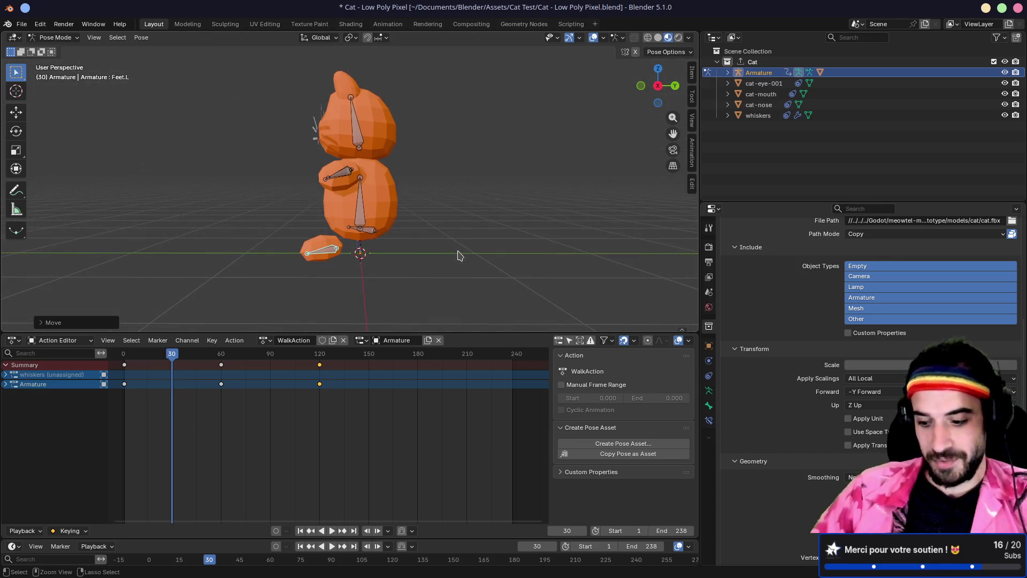
key("ctrl+KP_3")
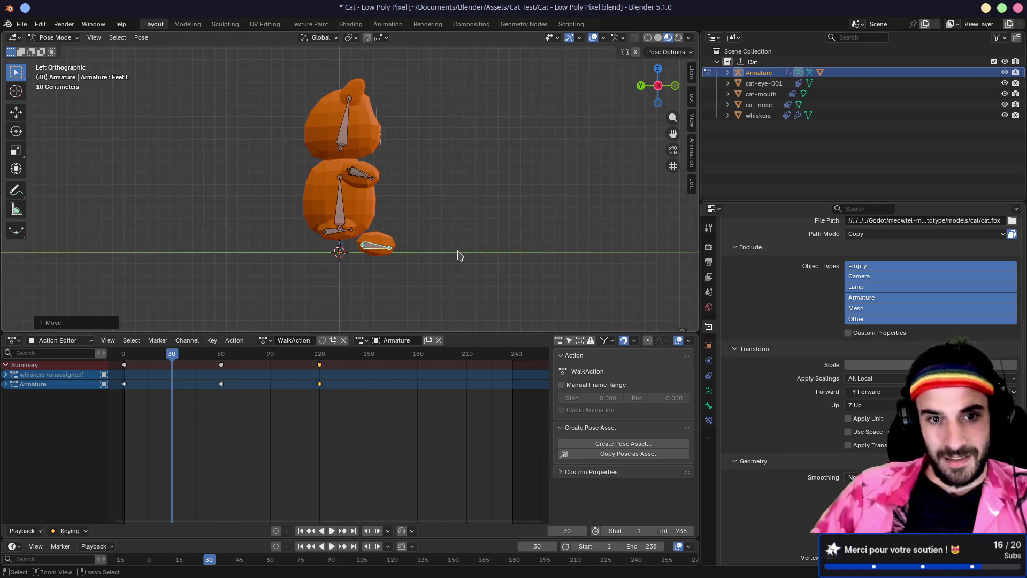
key("ctrl+KP_1")
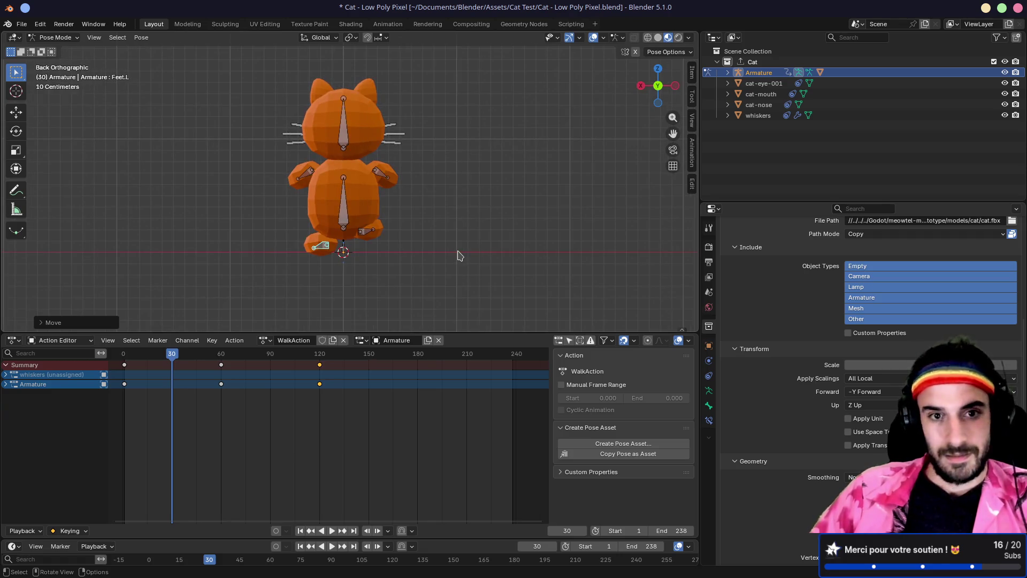
key("KP_3")
left_click(349, 177)
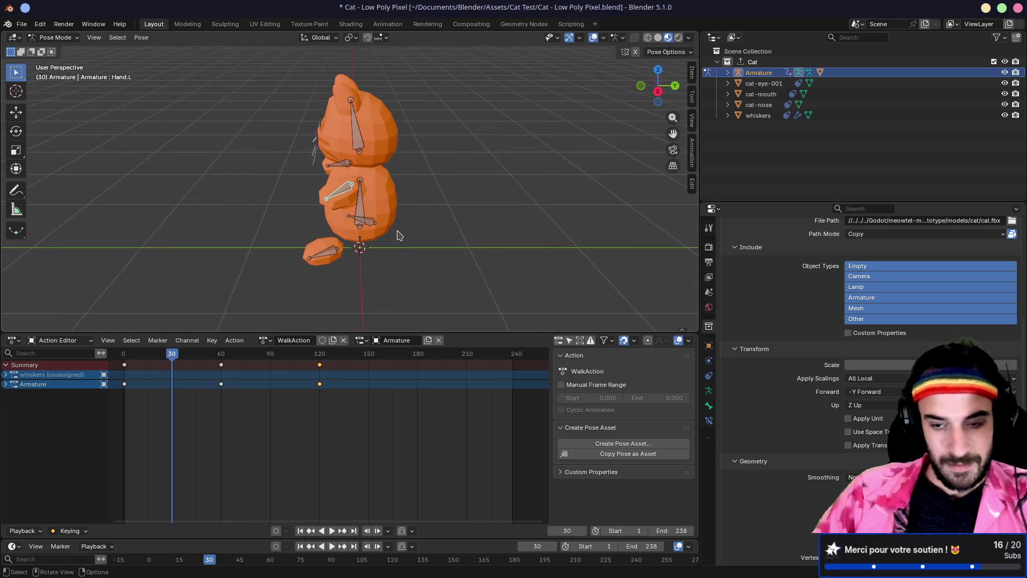
key("KP_3")
key("r")
left_click(472, 280)
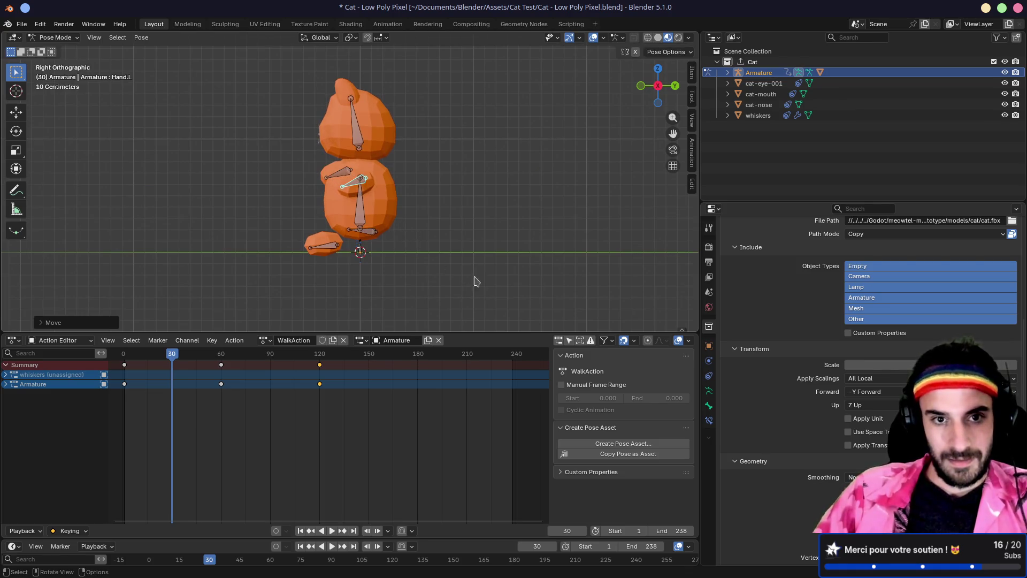
key("r")
left_click(514, 257)
Step: Readjust the left foot's position and check the pose from the front
mouse_move(462, 250)
left_mouse_down()
mouse_move(582, 249)
mouse_move(508, 70)
mouse_move(527, 165)
mouse_move(456, 153)
mouse_move(518, 158)
left_mouse_up()
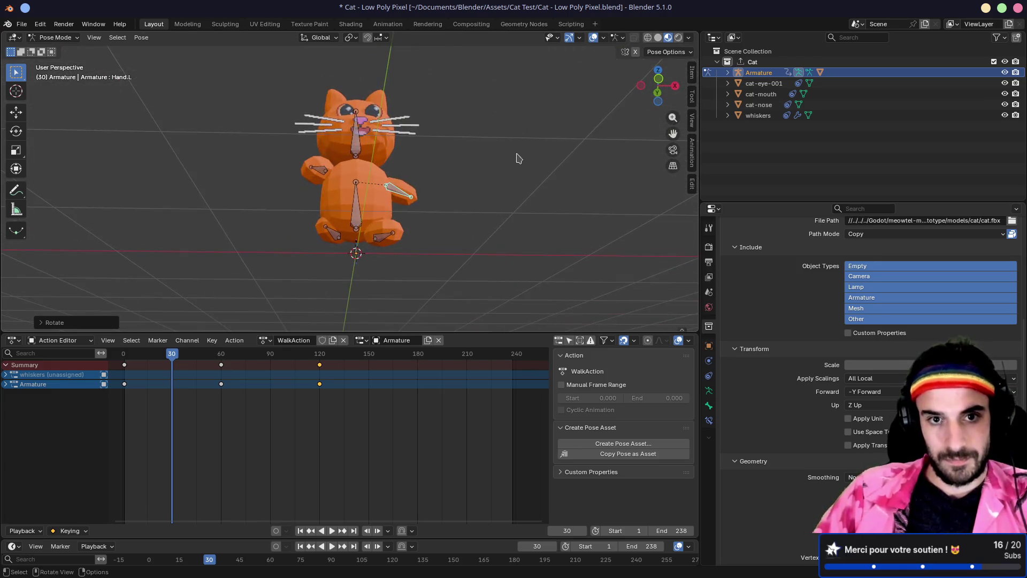
mouse_move(504, 217)
left_mouse_down()
mouse_move(451, 193)
mouse_move(323, 259)
left_mouse_up()
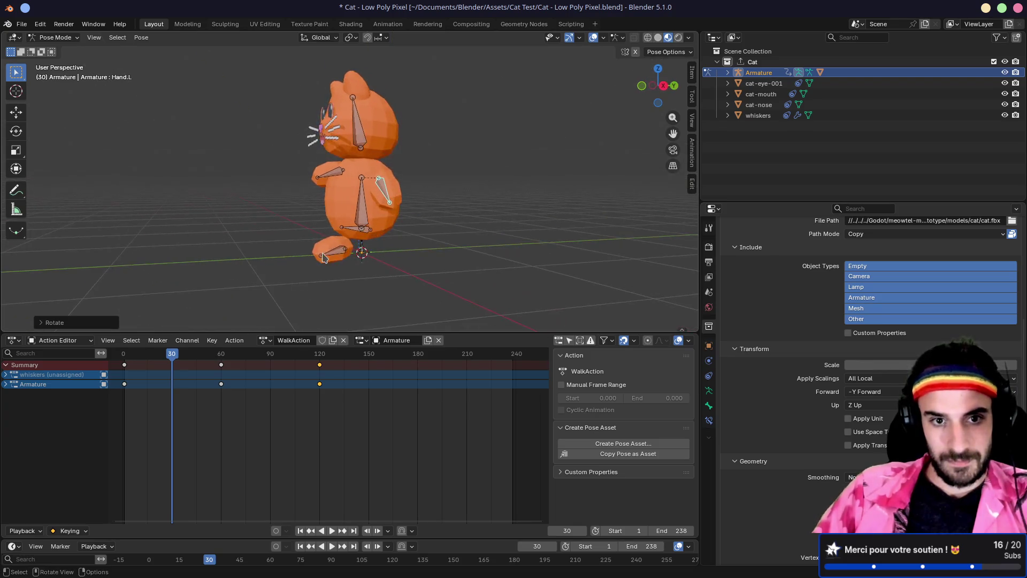
left_click(323, 258)
left_click_drag(408, 268, 383, 258)
key("g")
left_click(356, 211)
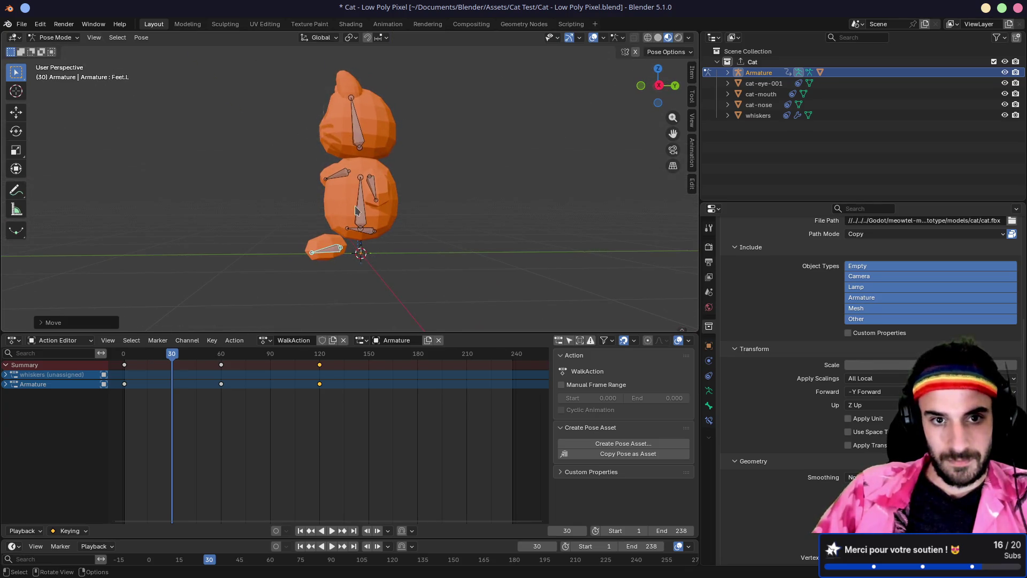
left_click(356, 210)
mouse_move(356, 210)
left_mouse_down()
mouse_move(442, 241)
mouse_move(548, 246)
mouse_move(488, 229)
mouse_move(349, 232)
left_mouse_up()
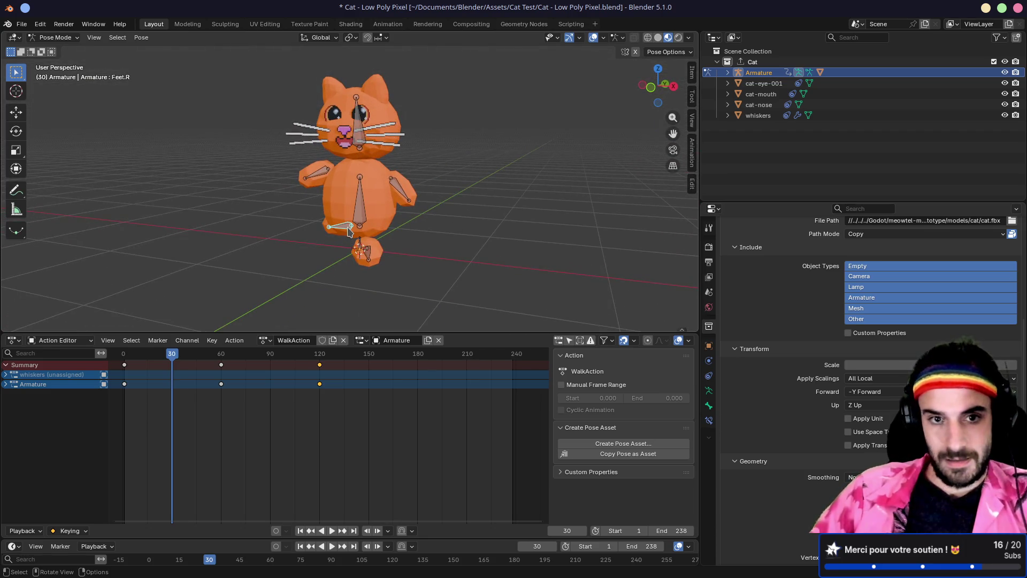
key("KP_1")
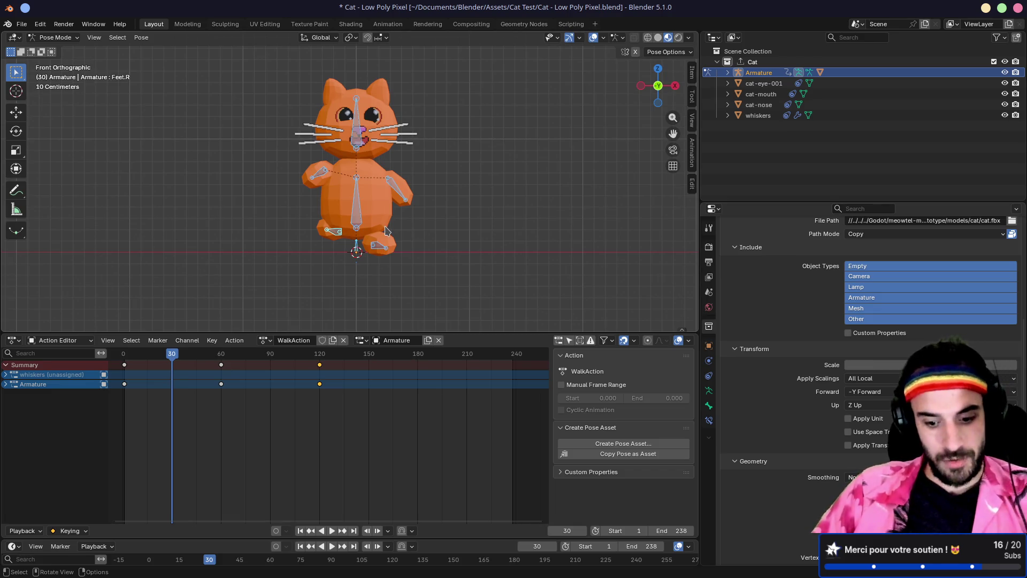
Step: Scrub the timeline back toward frame 1 to compare the poses and preview the step
left_click_drag(174, 354, 124, 364)
left_click_drag(527, 204, 332, 268)
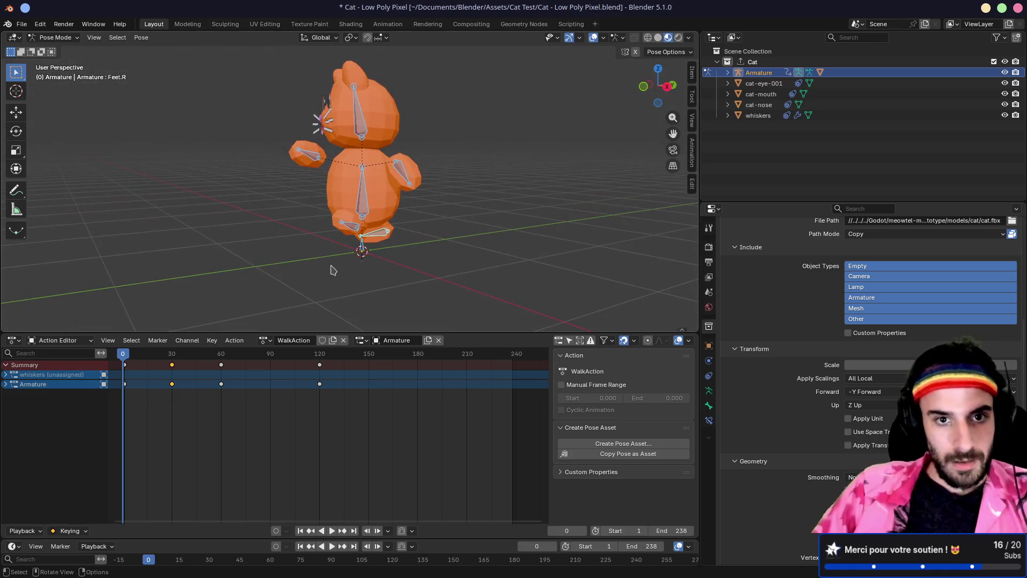
left_click(130, 357)
left_click_drag(130, 358, 166, 362)
mouse_move(153, 364)
left_mouse_down()
mouse_move(134, 362)
mouse_move(193, 369)
left_mouse_up()
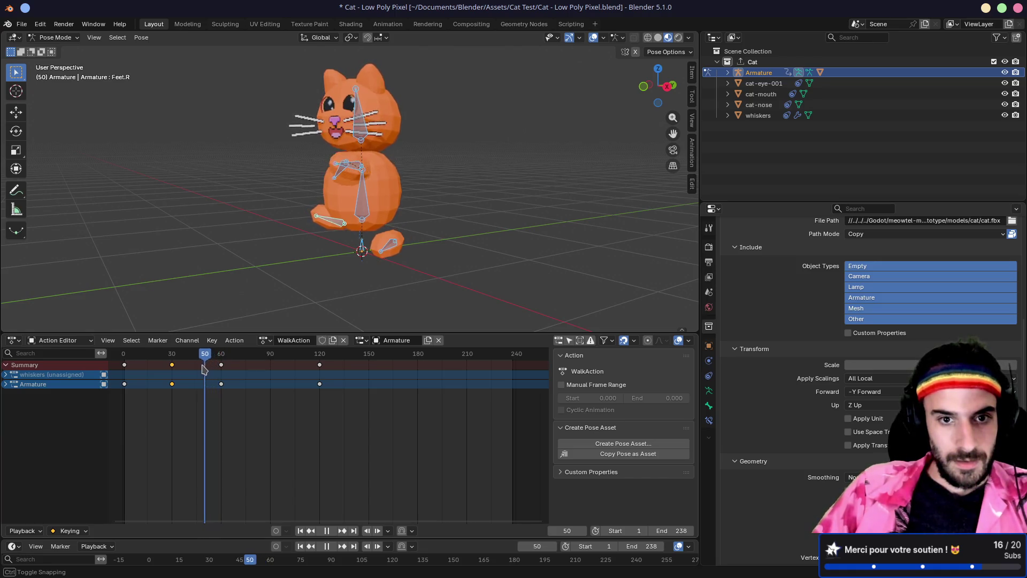
Step: Scrub the timeline to frame 90 and paste the copied pose there as a keyframe
mouse_move(203, 368)
left_mouse_down()
mouse_move(123, 363)
mouse_move(169, 365)
left_mouse_up()
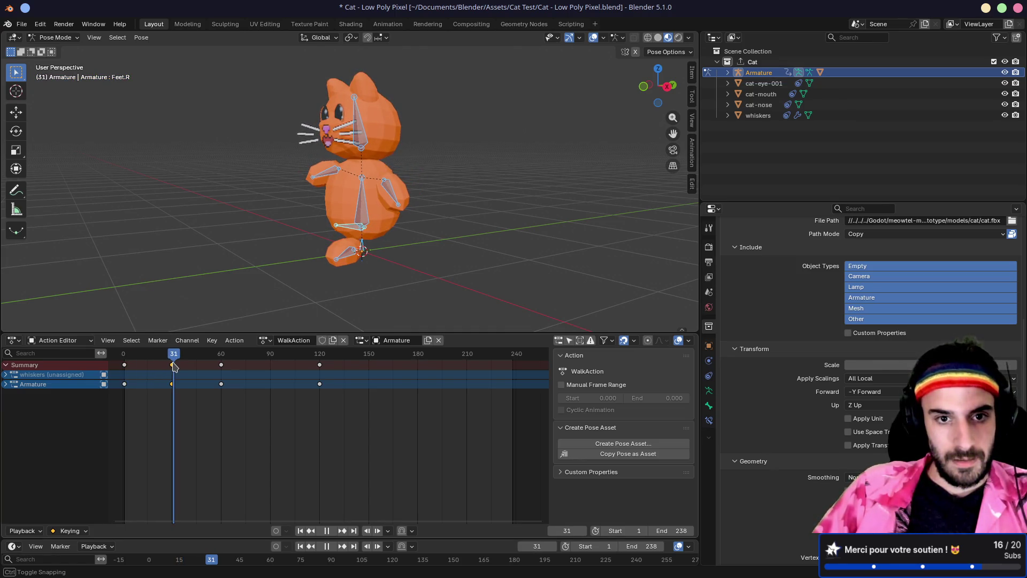
mouse_move(174, 366)
left_mouse_down()
mouse_move(223, 369)
mouse_move(174, 357)
mouse_move(268, 360)
left_mouse_up()
key("space")
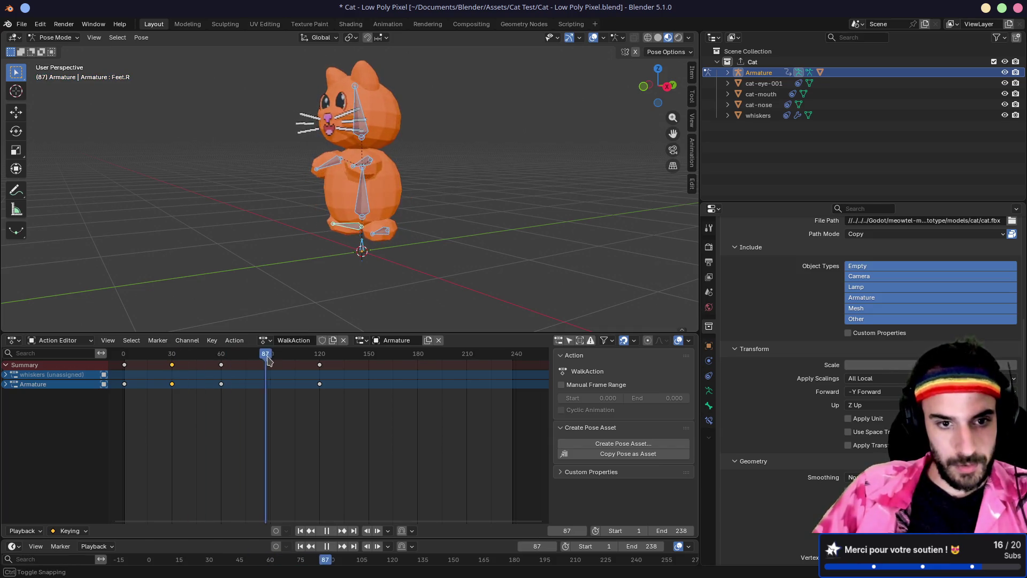
key("ctrl+v")
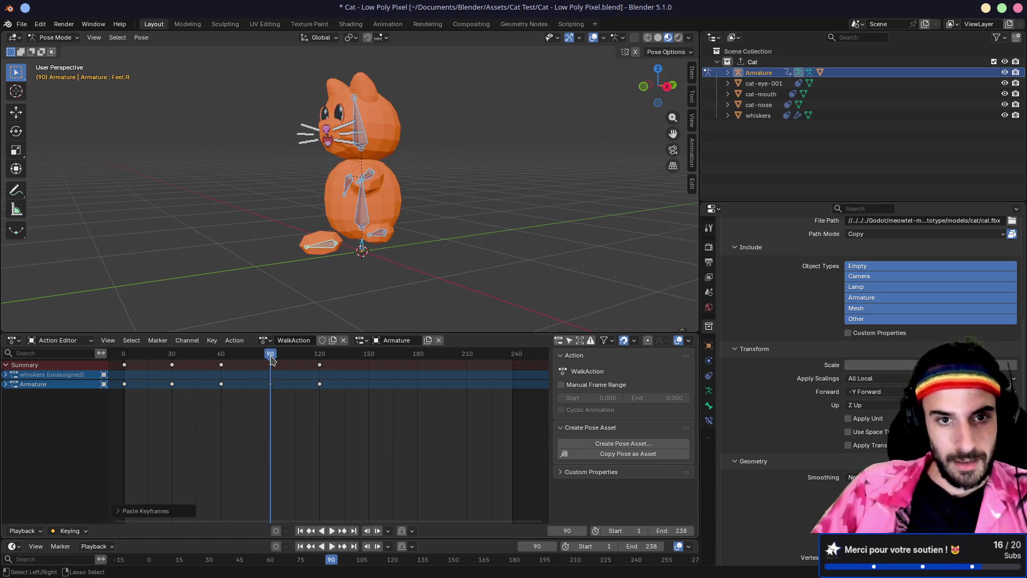
mouse_move(272, 356)
left_mouse_down()
mouse_move(126, 356)
mouse_move(328, 356)
mouse_move(320, 357)
left_mouse_up()
type("11")
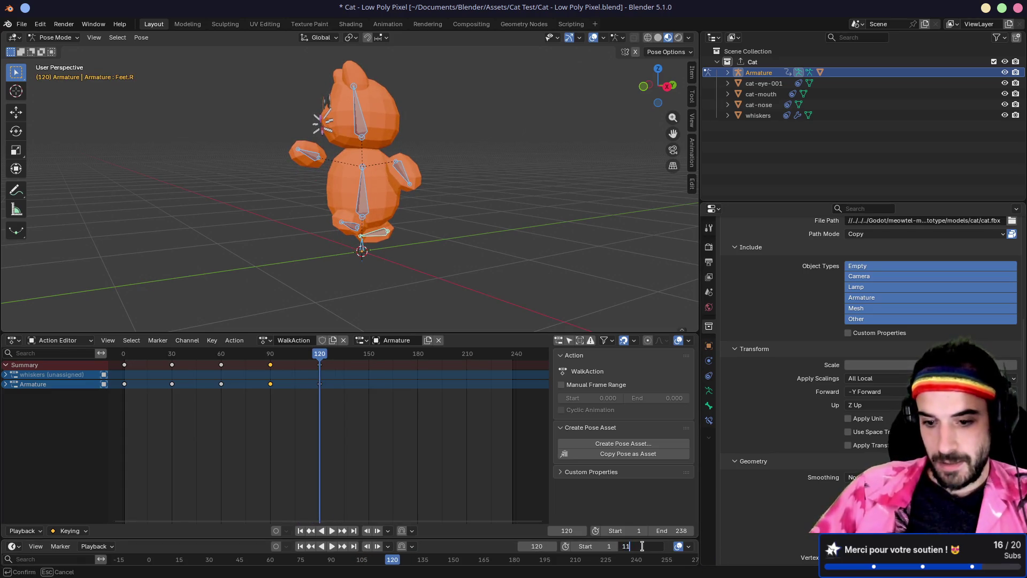
Step: Set the end frame to 119 and play the walk cycle, orbiting around the cat to watch
type("9")
key("Return")
key("space")
mouse_move(455, 316)
left_mouse_down()
mouse_move(459, 155)
mouse_move(414, 165)
mouse_move(530, 155)
mouse_move(555, 193)
left_mouse_up()
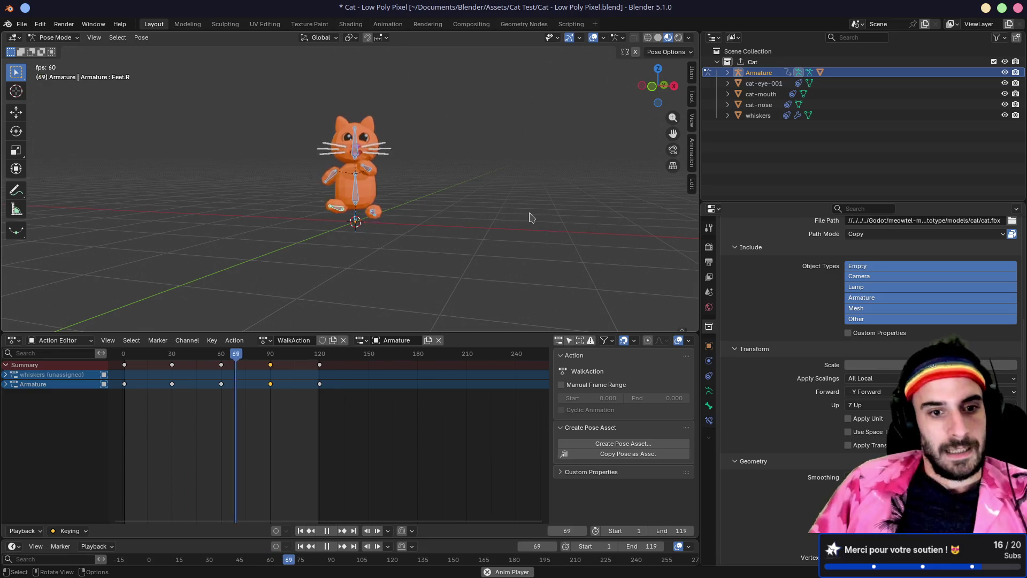
mouse_move(527, 217)
left_mouse_down()
mouse_move(458, 210)
mouse_move(518, 228)
mouse_move(484, 220)
left_mouse_up()
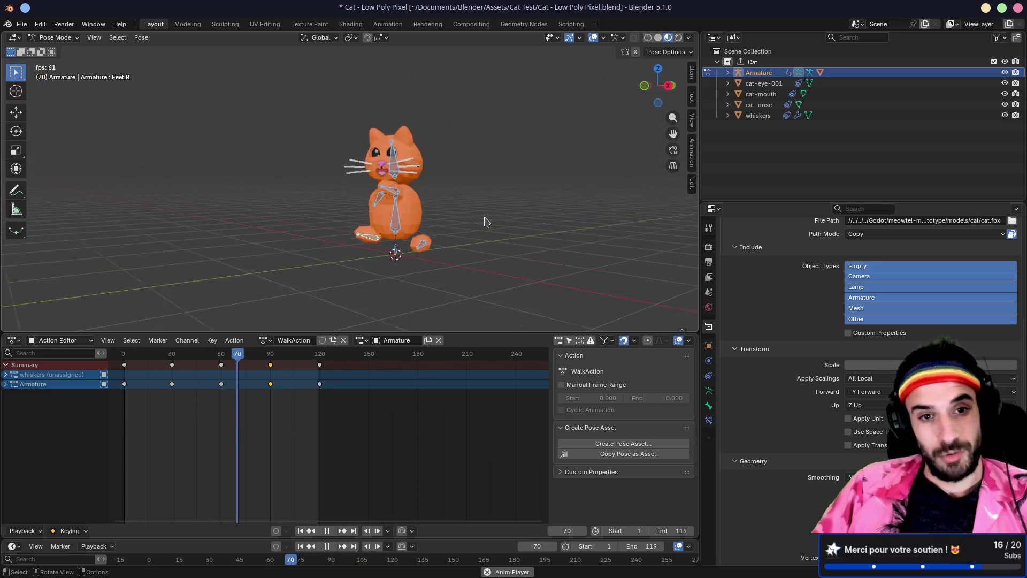
scroll(531, 214, "up", 2)
mouse_move(515, 188)
left_mouse_down()
mouse_move(441, 184)
mouse_move(587, 191)
mouse_move(484, 201)
left_mouse_up()
Step: Stop playback, return to frame 1 and tilt the head bone around its local Y axis
key("space")
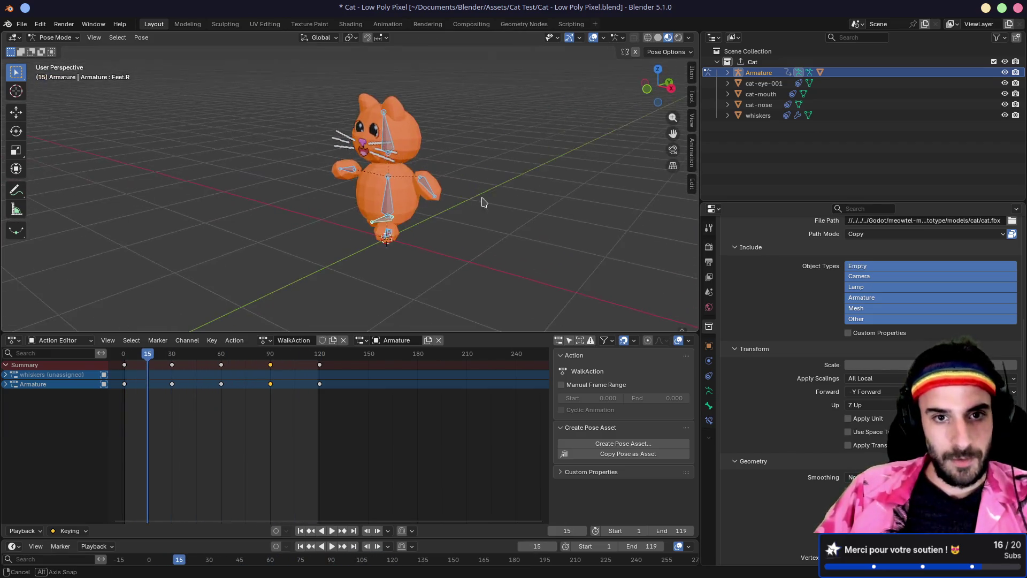
key("space")
left_click_drag(151, 354, 125, 355)
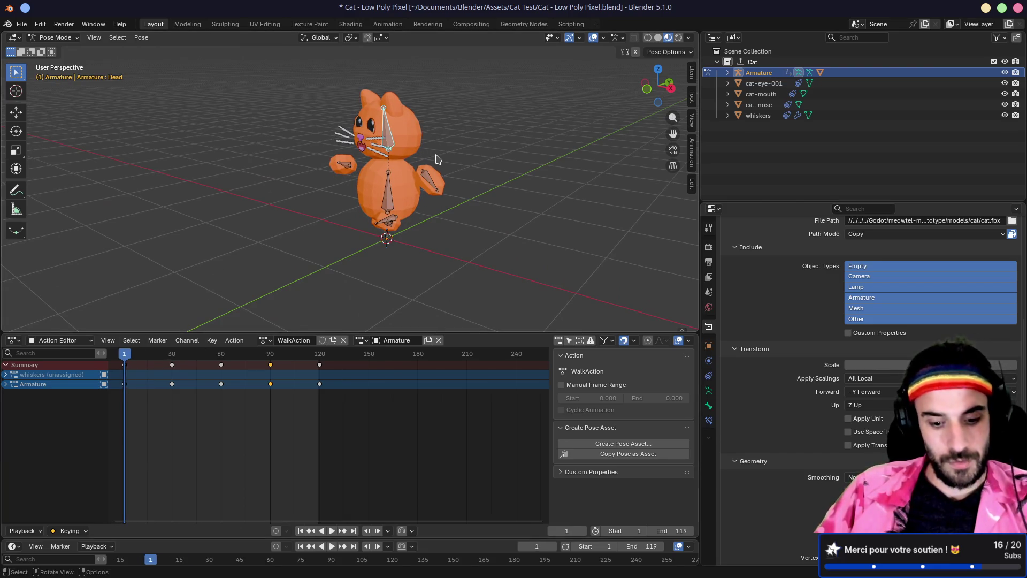
key("r")
key("y")
key("y")
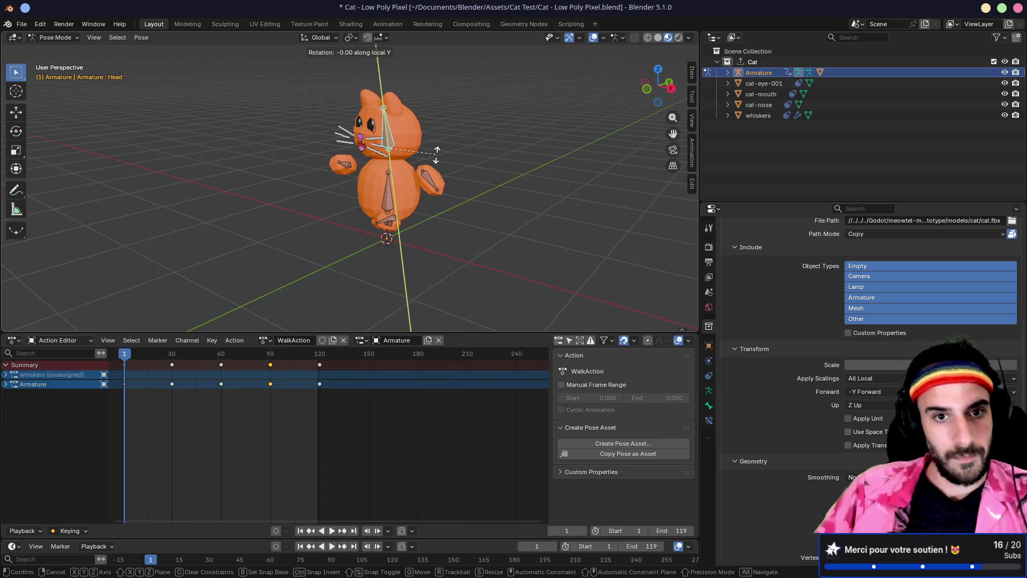
left_click(444, 150)
mouse_move(443, 153)
left_mouse_down()
mouse_move(470, 165)
mouse_move(443, 170)
left_mouse_up()
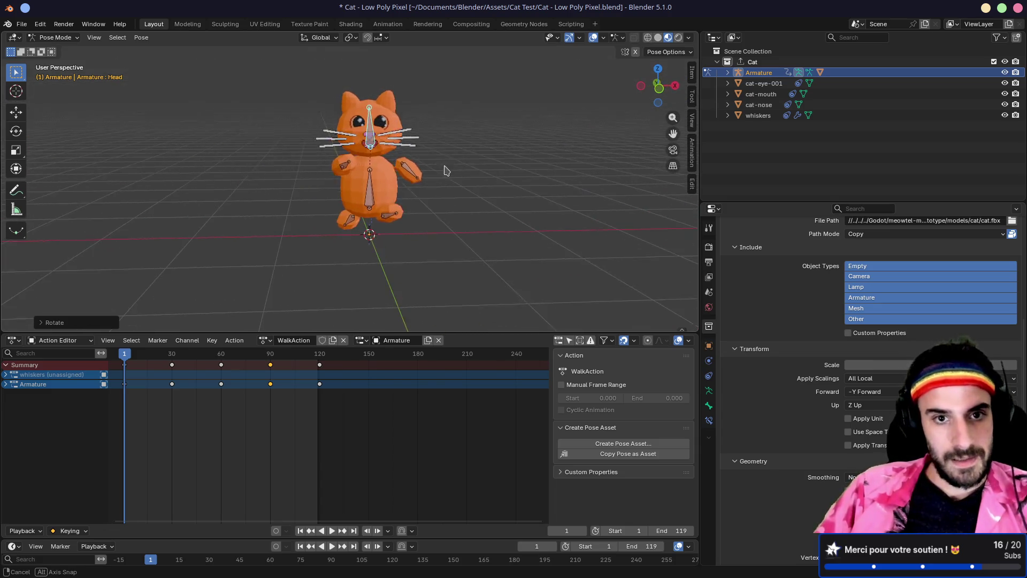
left_click(126, 361)
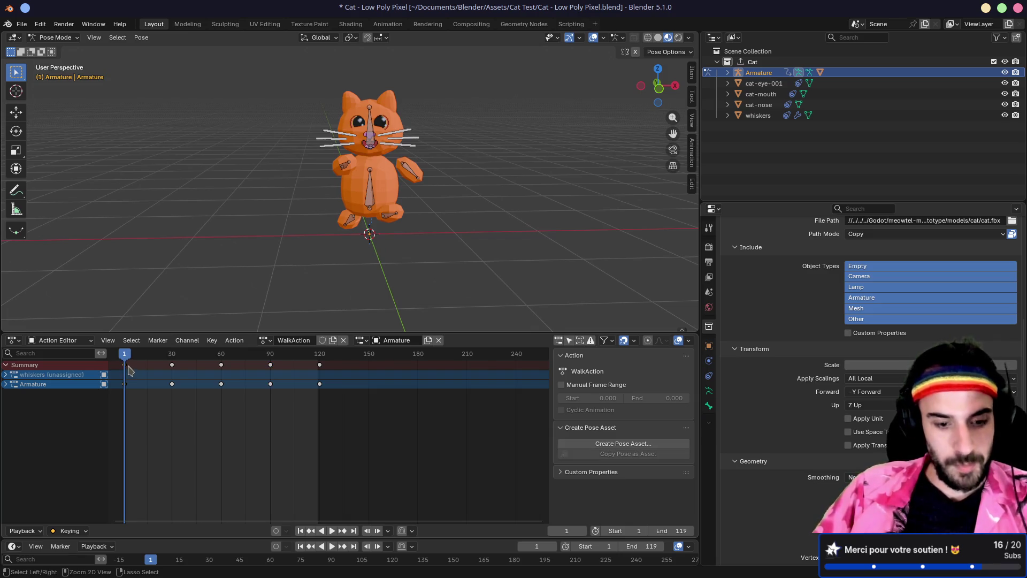
Step: Jump to frame 61, select all bones, then return to frame 1 and clear the selection
left_click_drag(221, 356, 222, 357)
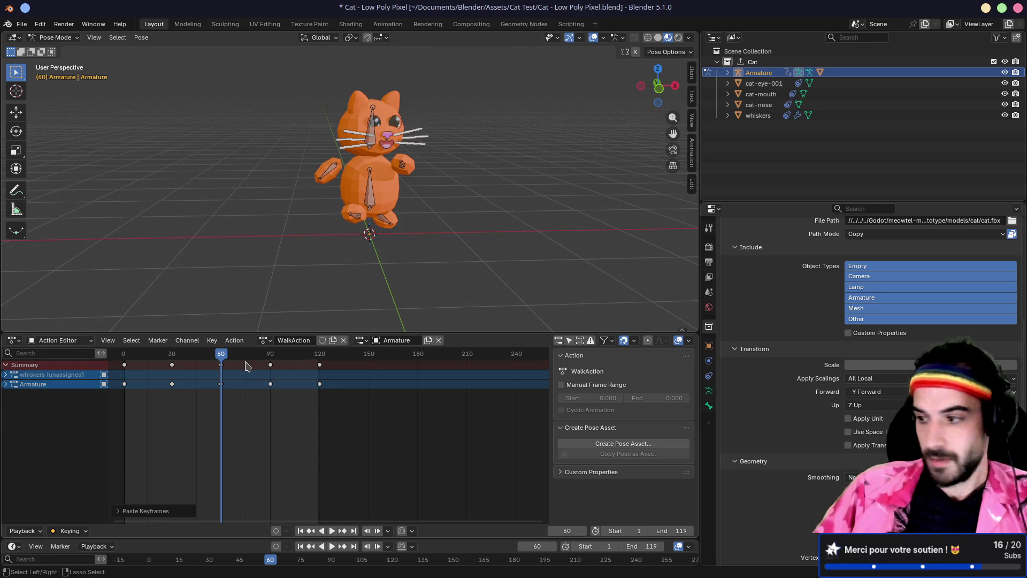
key("a")
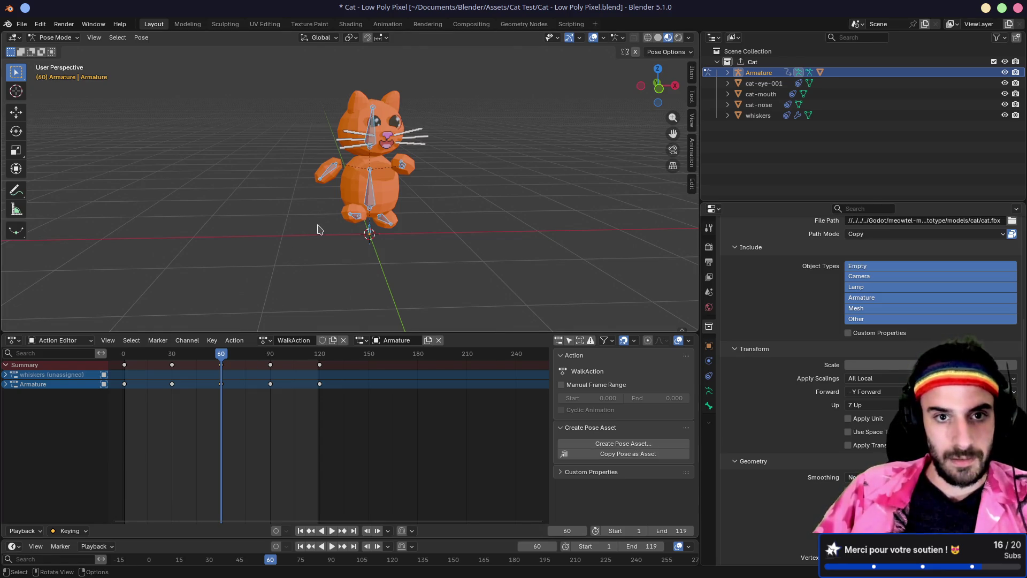
left_click_drag(223, 357, 125, 354)
left_click(128, 367)
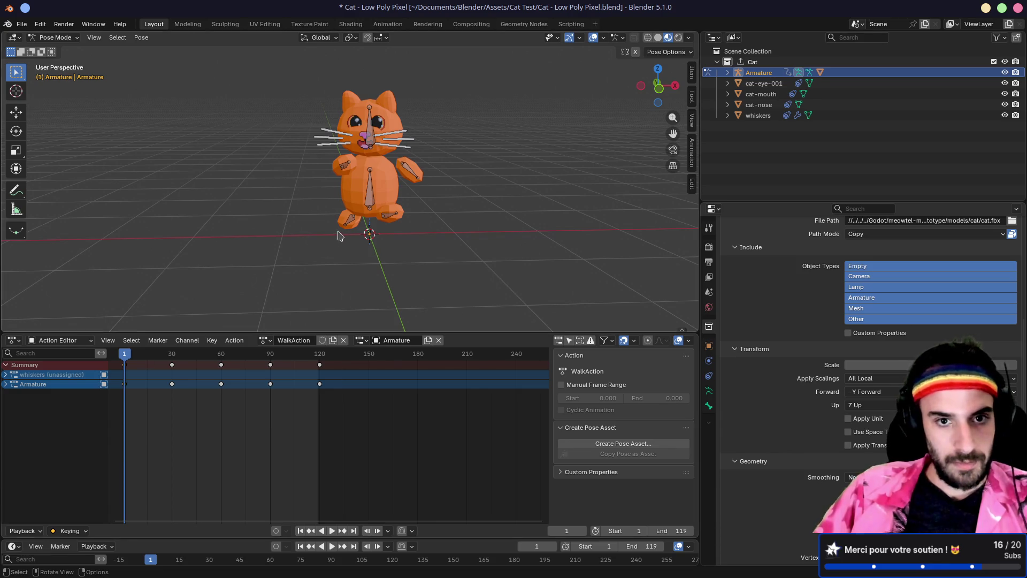
Step: At frame 1, rotate the Head bone to tilt the cat's head in the starting pose
key("a")
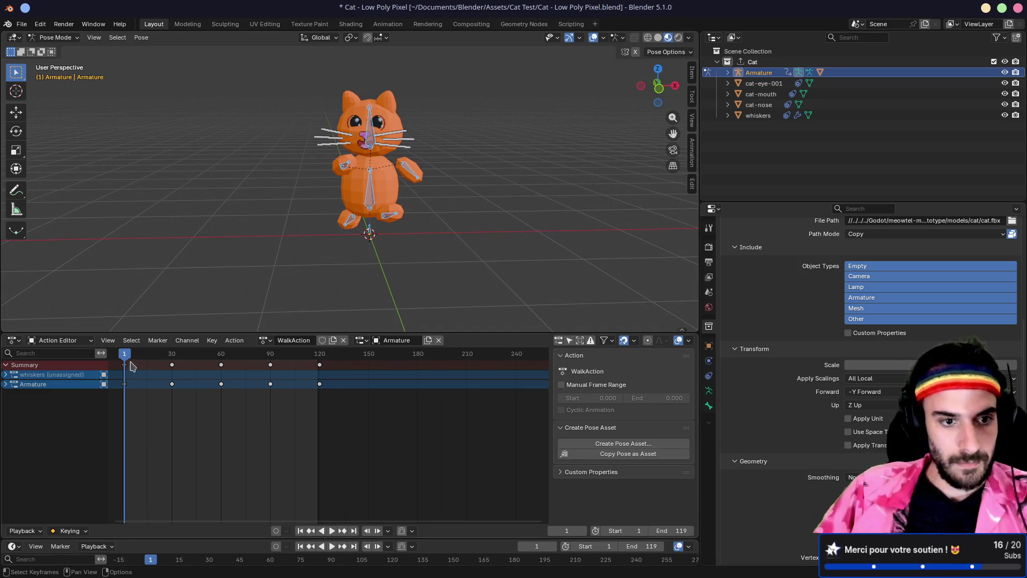
left_click_drag(128, 355, 222, 360)
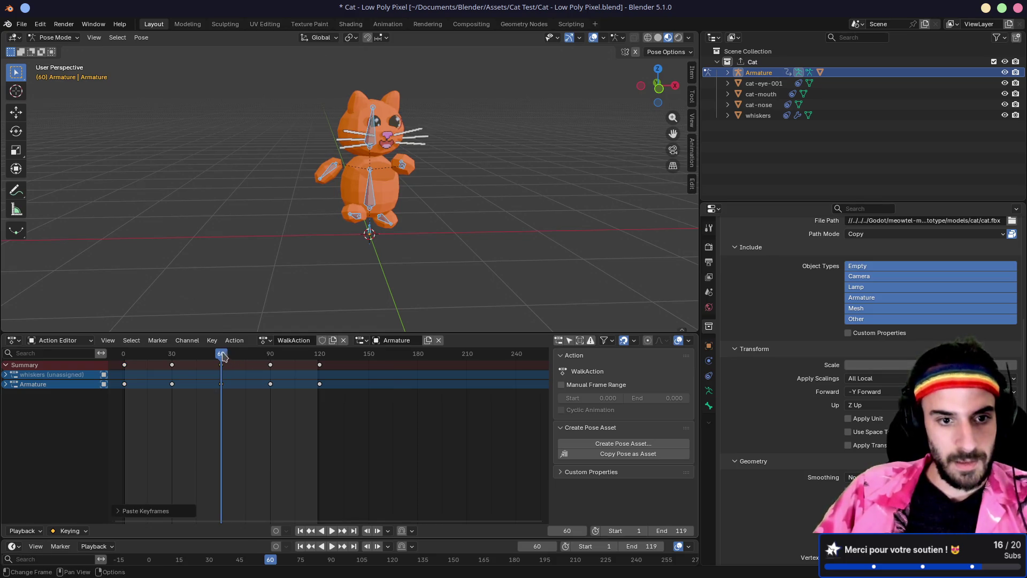
mouse_move(222, 356)
left_mouse_down()
mouse_move(127, 356)
mouse_move(320, 355)
left_mouse_up()
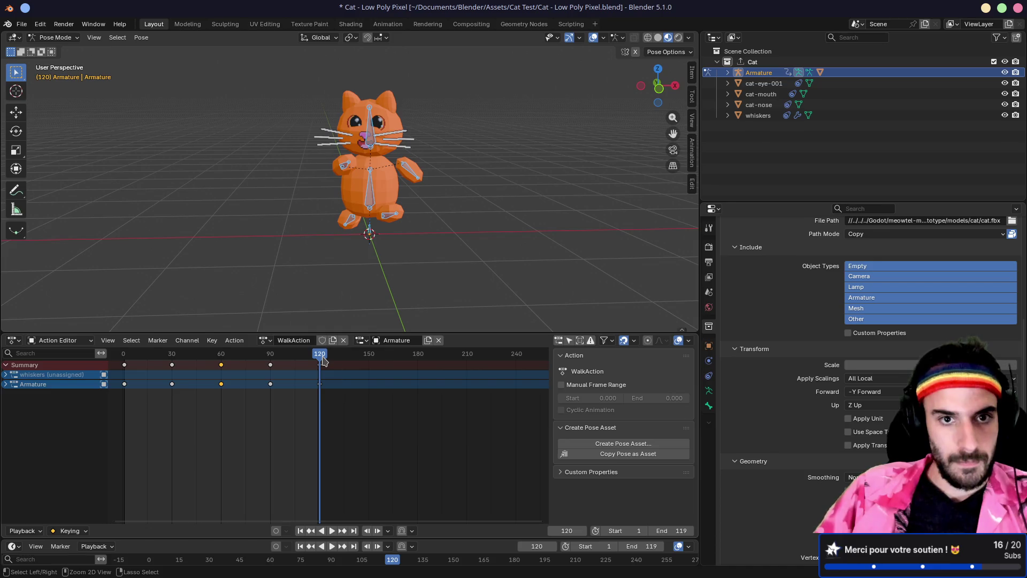
key("shift+Left")
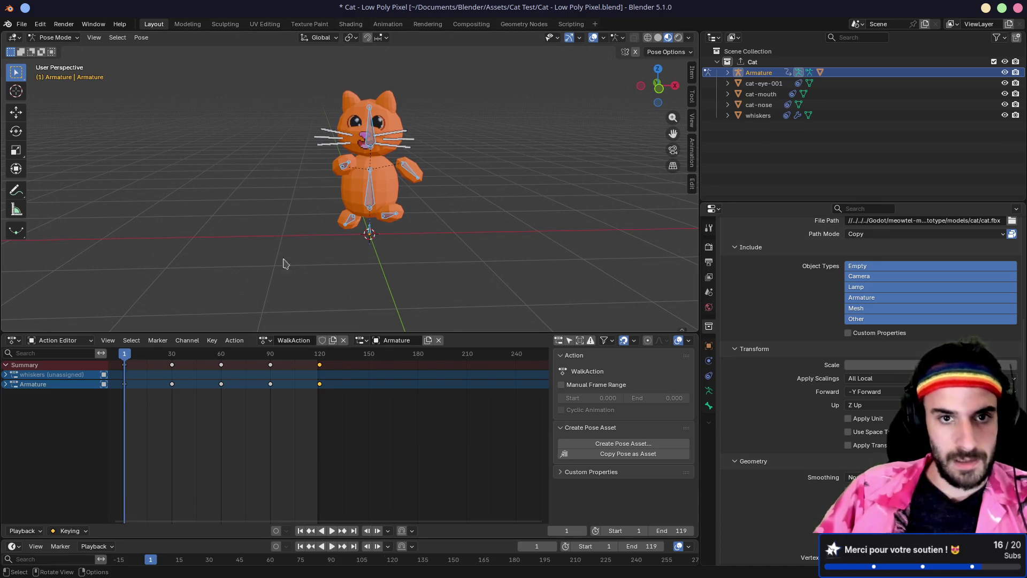
key("r")
key("y")
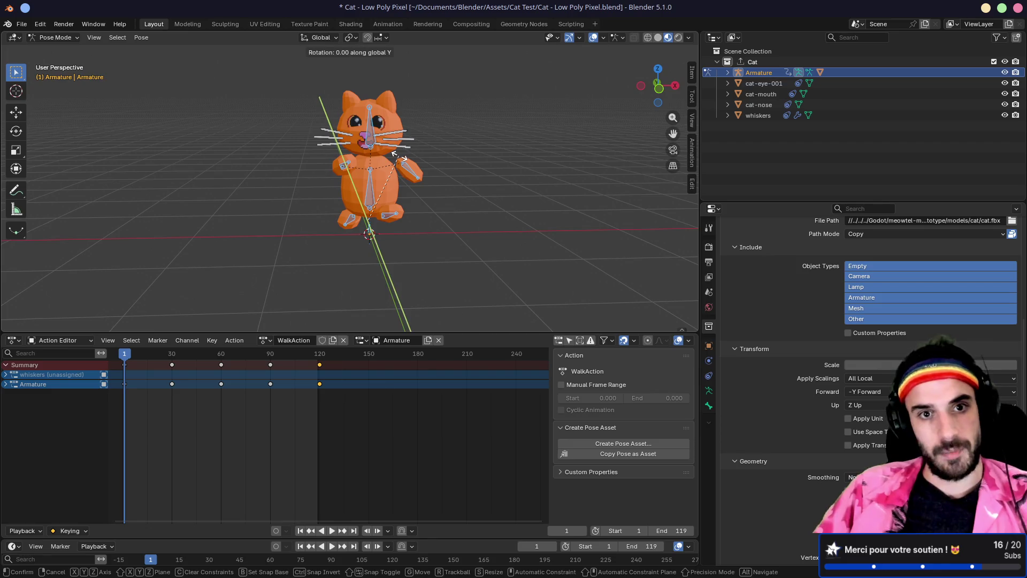
key("y")
key("Escape")
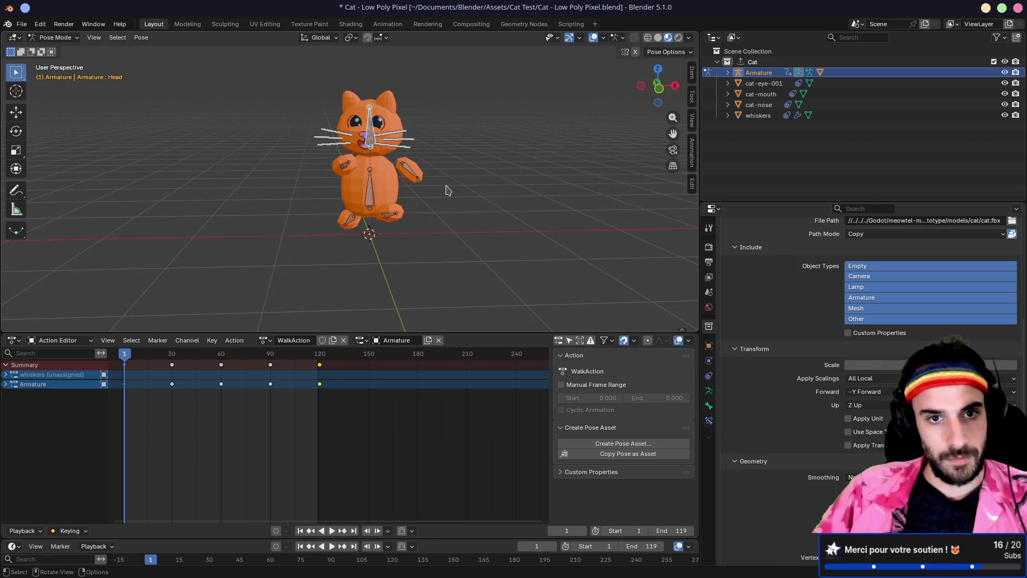
key("r")
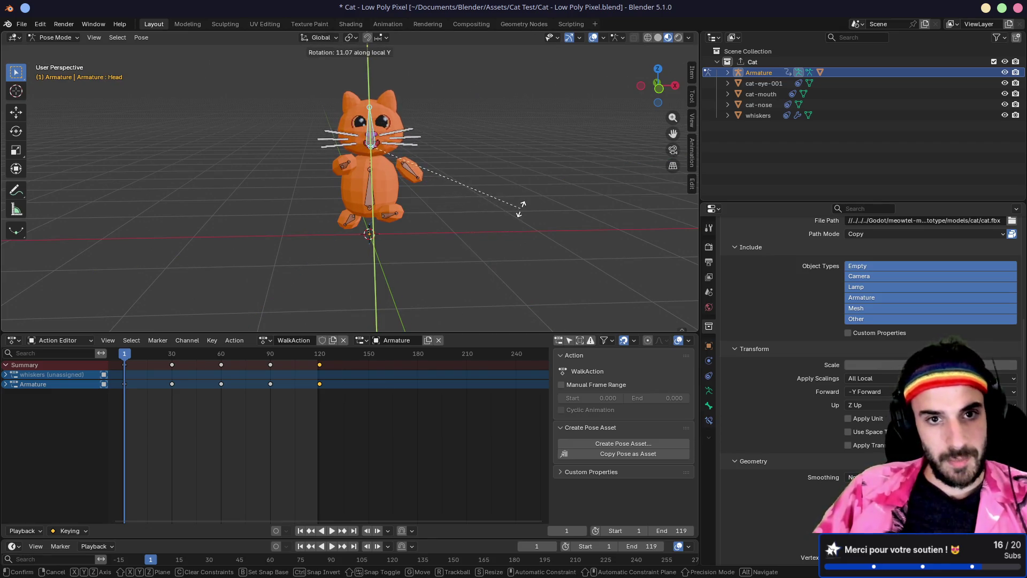
left_click(522, 211)
Step: Paste the starting pose keyframes at frames 60 and 120, then play the walk cycle
key("a")
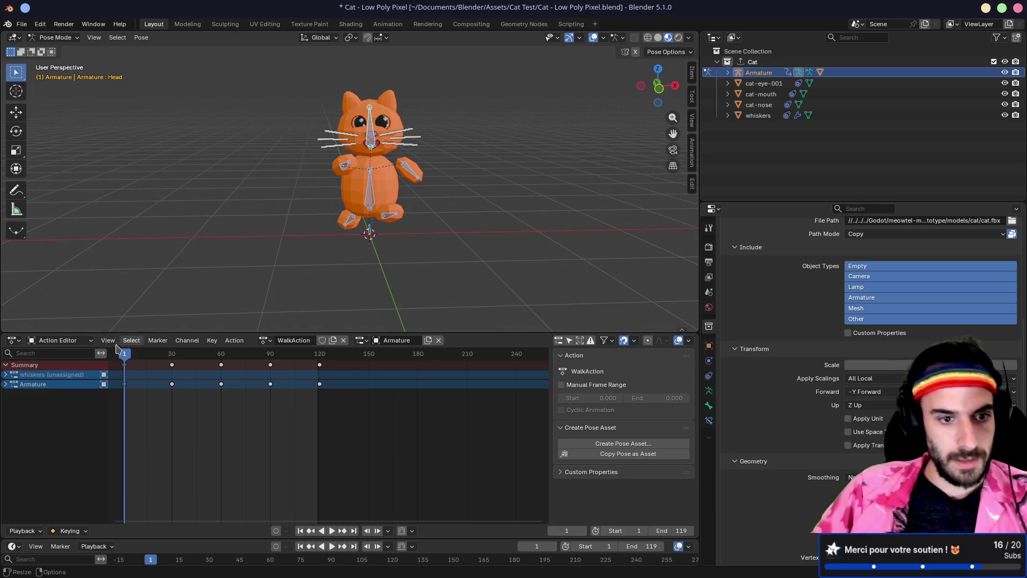
left_click(123, 368)
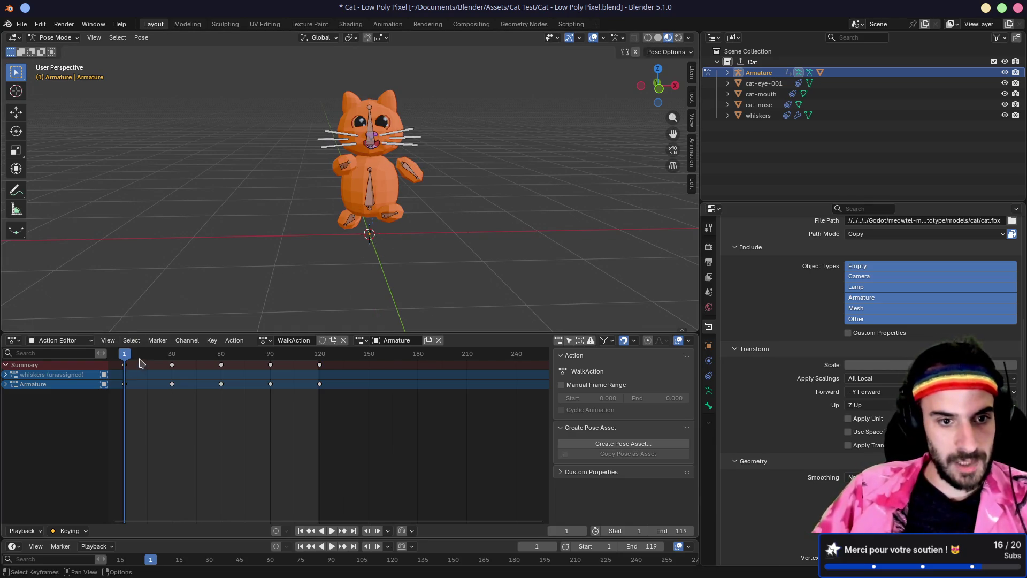
left_click_drag(141, 354, 224, 358)
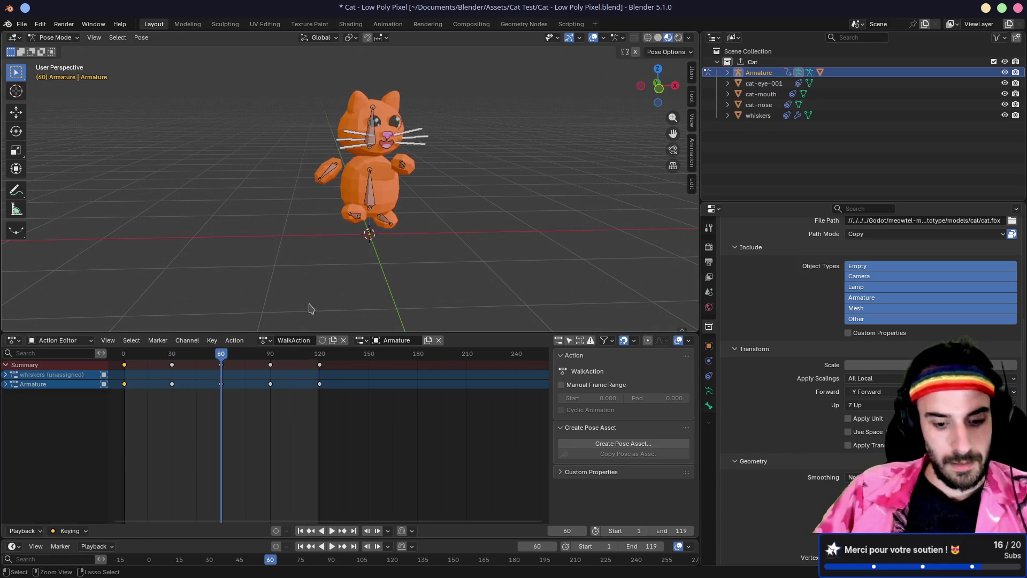
key("ctrl+v")
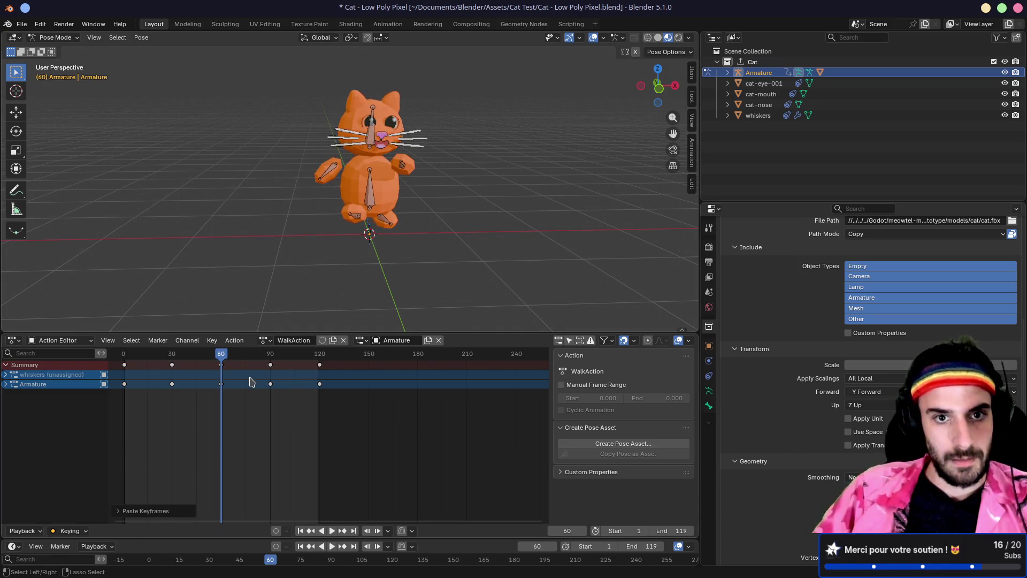
mouse_move(264, 356)
left_mouse_down()
mouse_move(252, 356)
mouse_move(319, 356)
left_mouse_up()
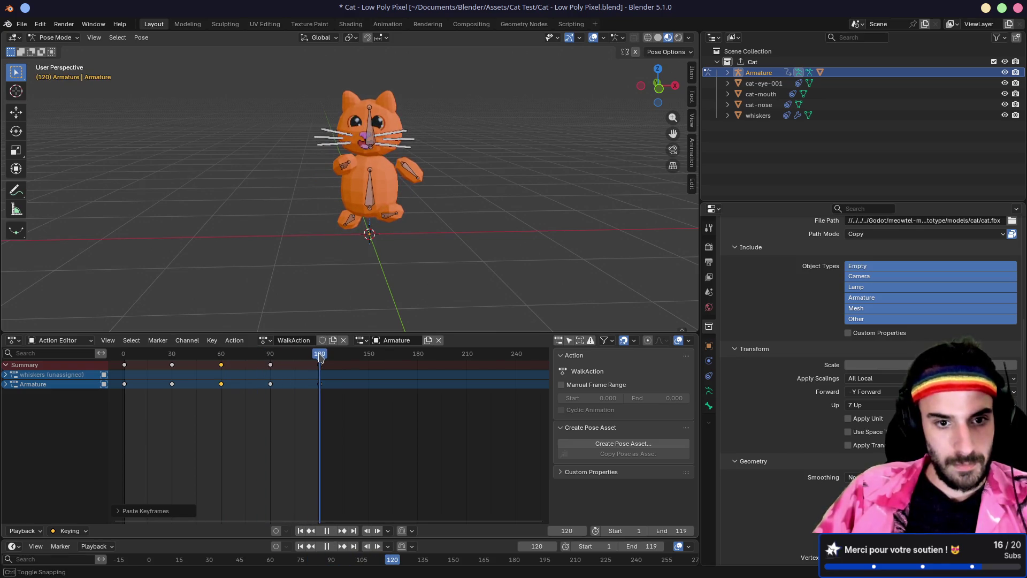
key("ctrl+v")
key("space")
left_click_drag(432, 248, 394, 230)
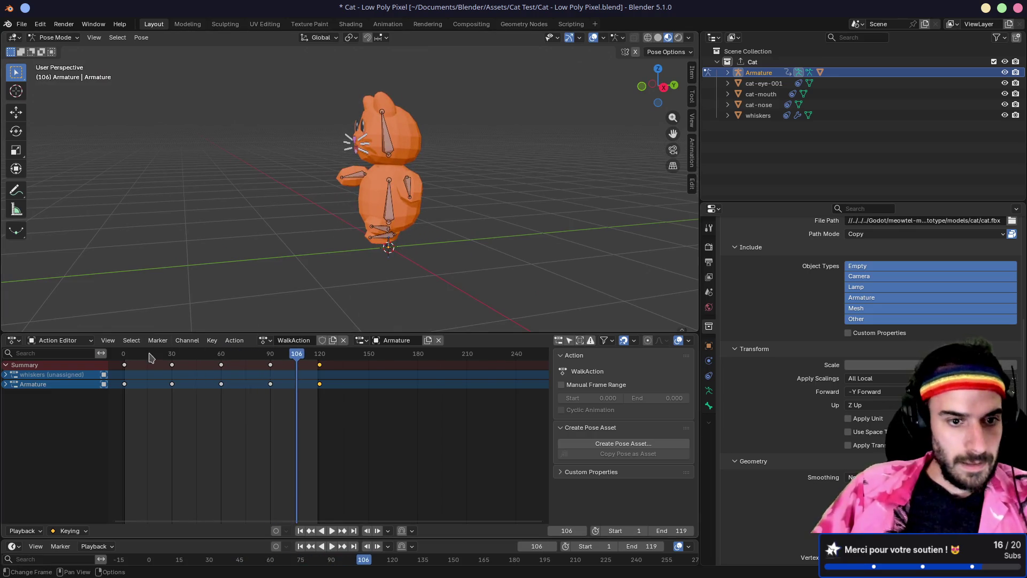
left_click_drag(155, 355, 342, 425)
key("space")
left_click_drag(135, 356, 125, 357)
key("space")
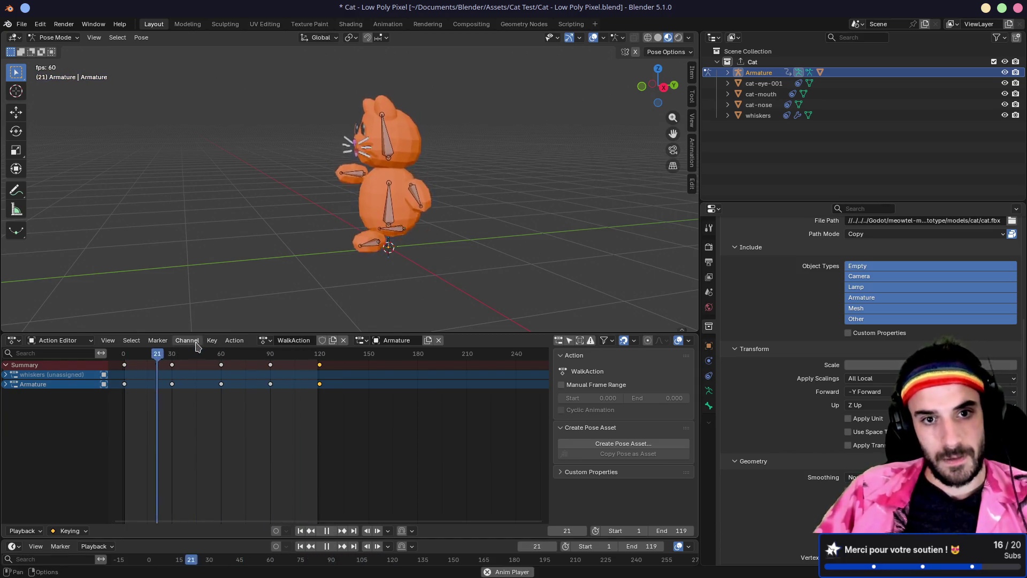
key("space")
mouse_move(194, 359)
left_mouse_down()
mouse_move(125, 355)
mouse_move(199, 356)
left_mouse_up()
key("space")
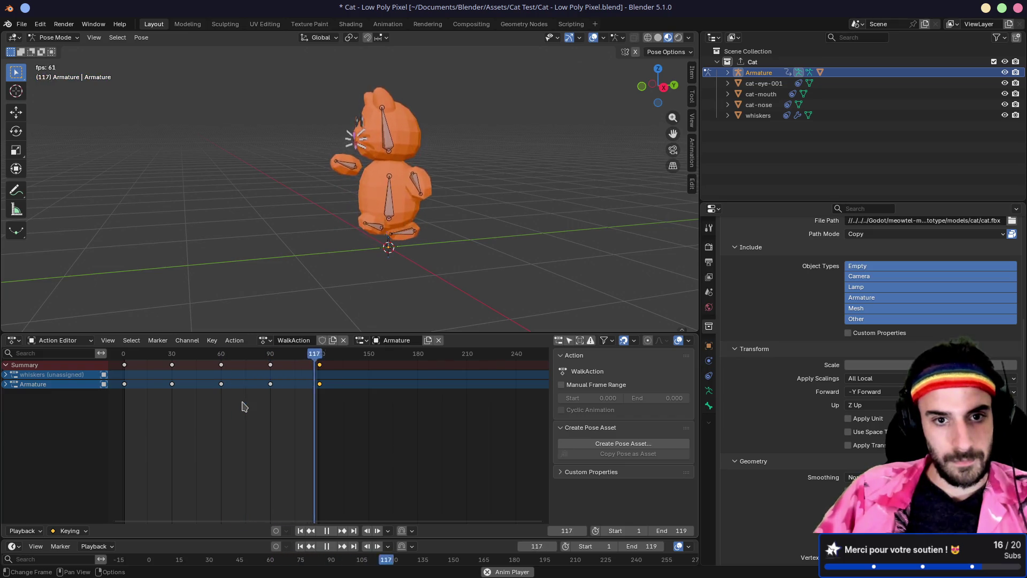
key("space")
mouse_move(138, 358)
left_mouse_down()
mouse_move(129, 357)
mouse_move(257, 361)
mouse_move(221, 361)
left_mouse_up()
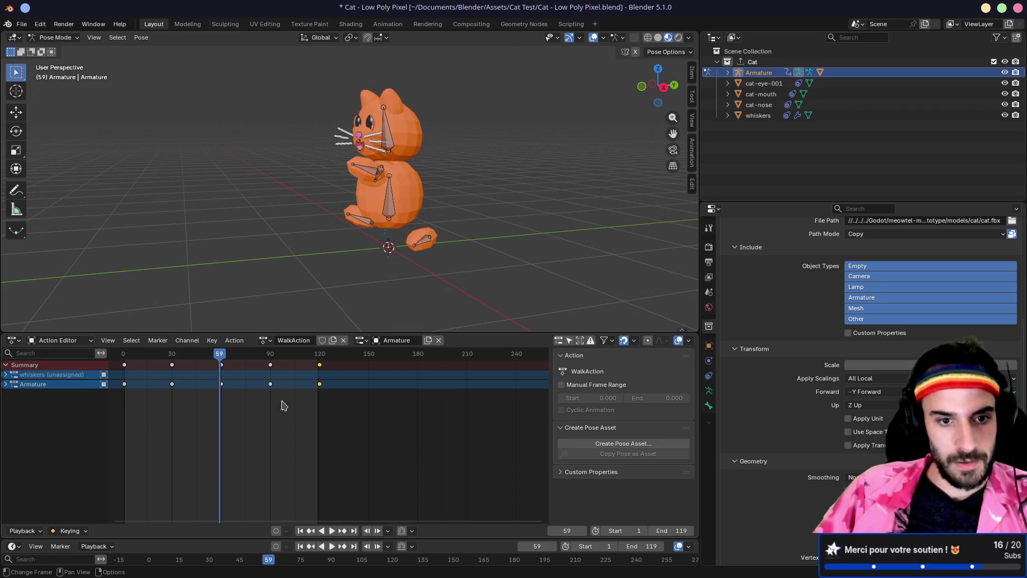
Step: Move the frame-90 keyframe earlier to about frame 79 and check the timing
left_click(270, 365)
key("g")
left_click(238, 362)
key("space")
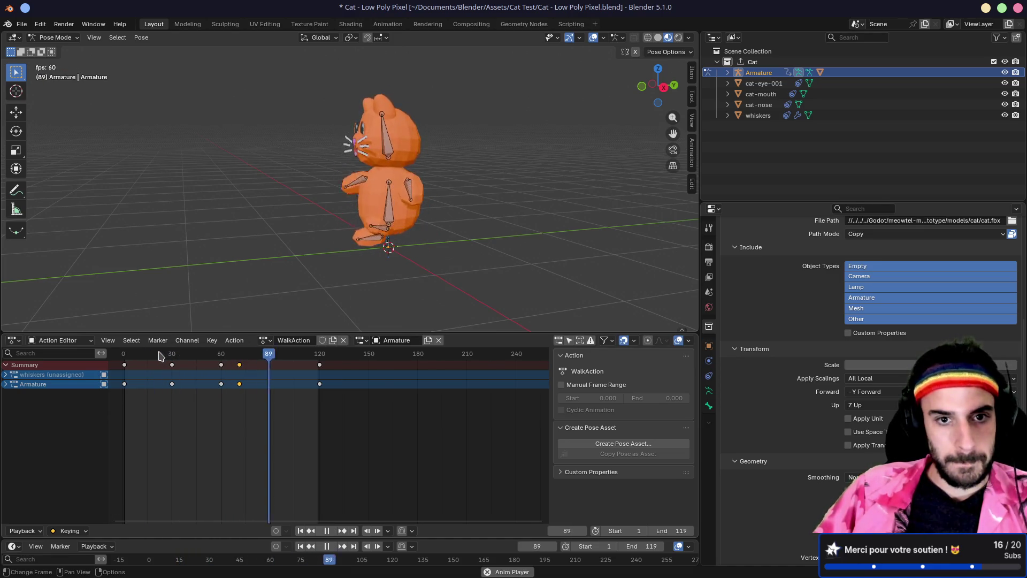
key("space")
left_click_drag(239, 368, 254, 365)
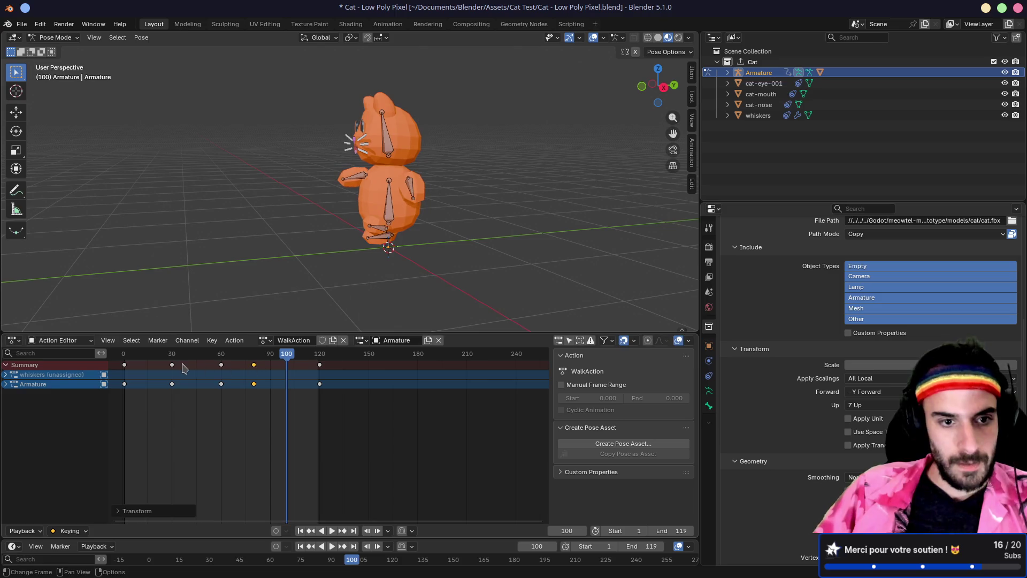
Step: Pull the frame-30 key to about 20 and shift the frame 60, 80 and 120 keys 17 frames earlier
mouse_move(155, 357)
left_mouse_down()
mouse_move(123, 355)
mouse_move(157, 365)
left_mouse_up()
left_click(172, 365)
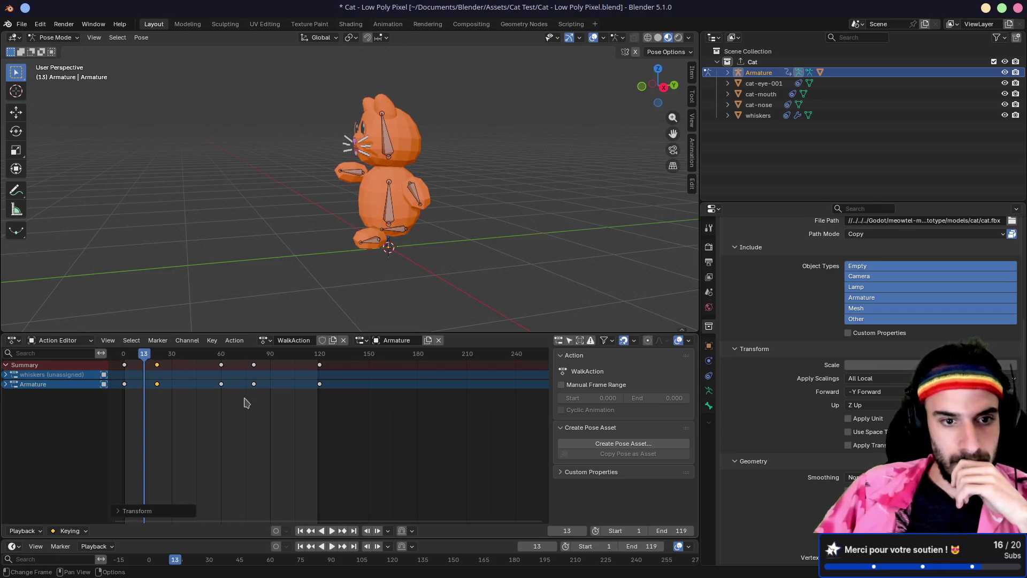
mouse_move(216, 404)
left_mouse_down()
mouse_move(329, 362)
mouse_move(287, 365)
left_mouse_up()
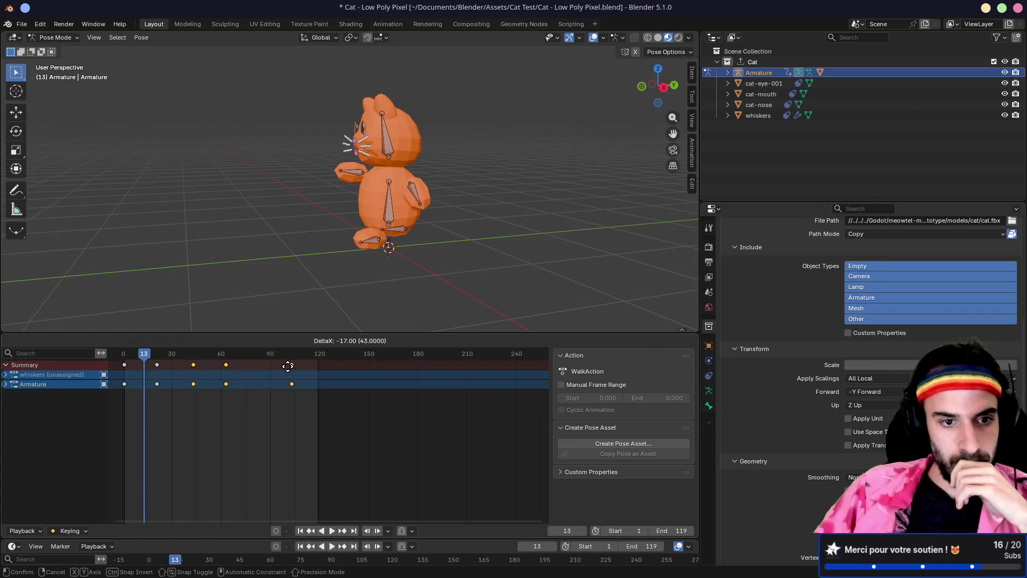
left_click(287, 366)
left_click_drag(157, 365, 145, 360)
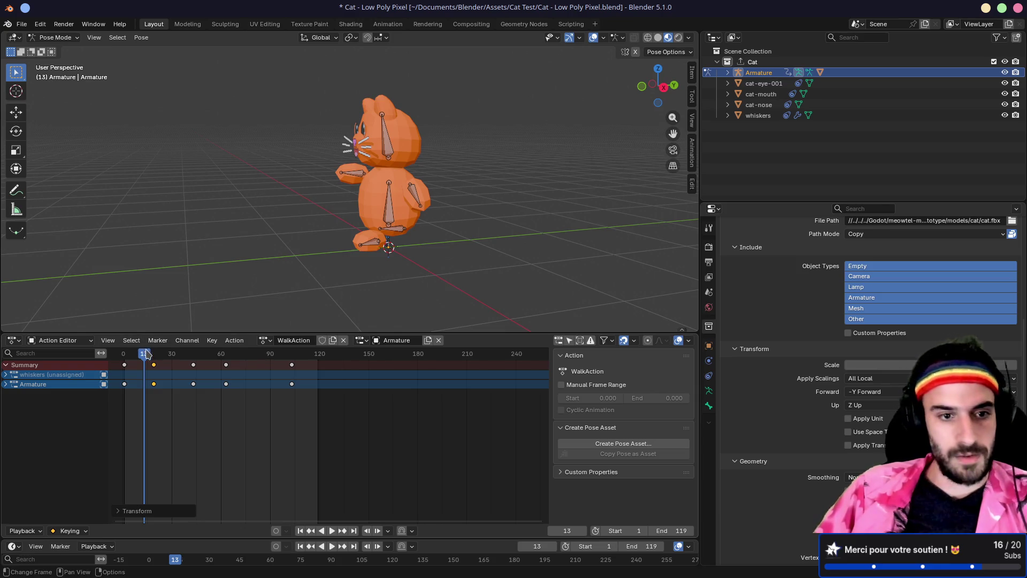
Step: Move the last keyframe slightly earlier and retime the keyframe near frame 43
left_click_drag(146, 355, 124, 357)
key("space")
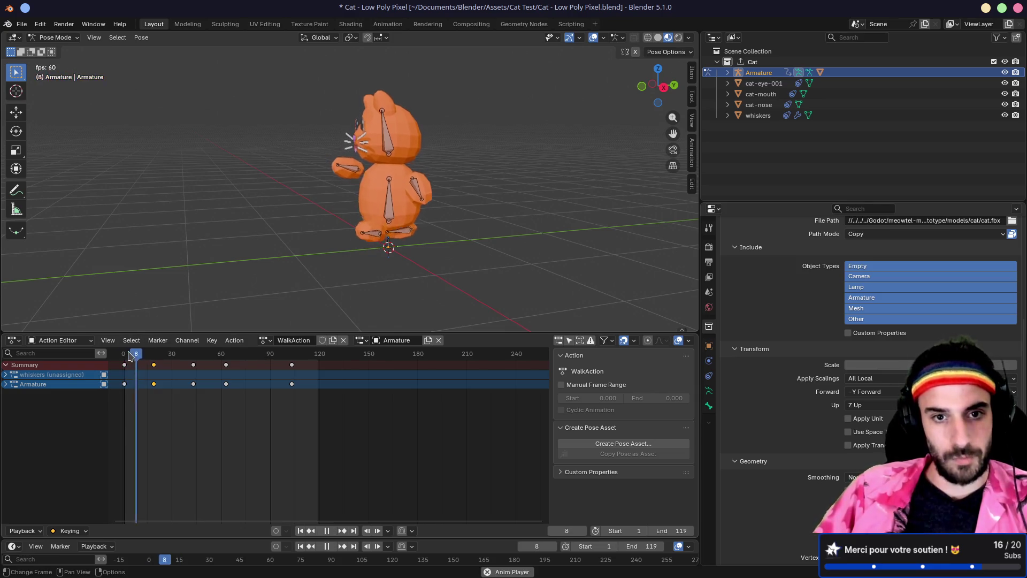
key("space")
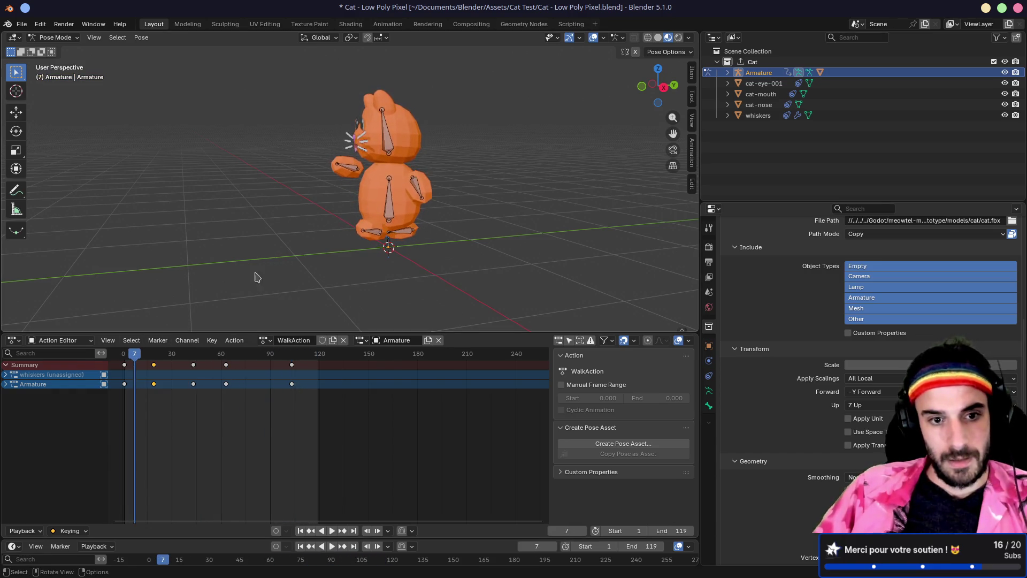
left_click(291, 354)
left_click_drag(292, 364, 278, 368)
left_click(200, 354)
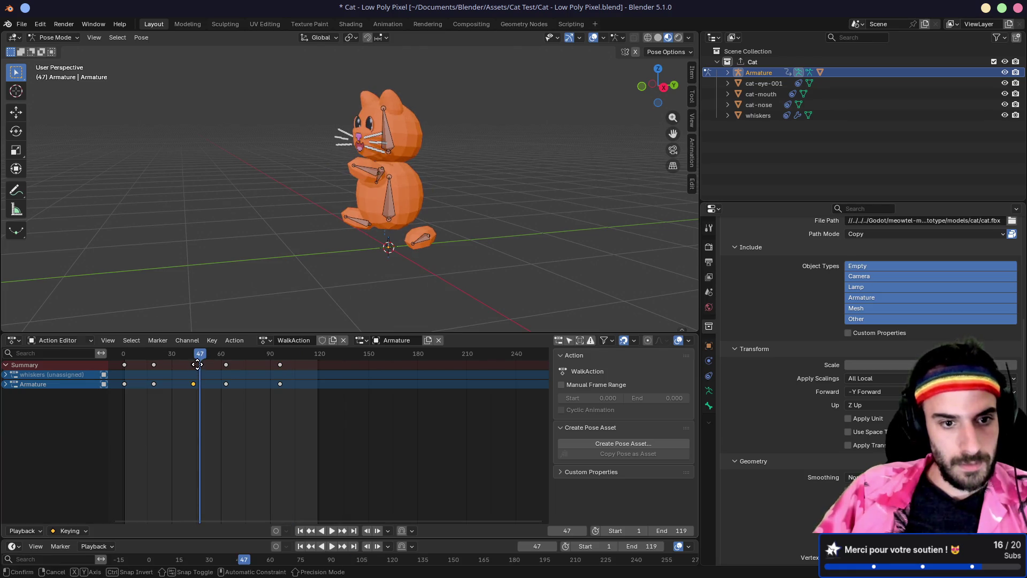
mouse_move(194, 364)
left_mouse_down()
mouse_move(213, 365)
mouse_move(147, 367)
left_mouse_up()
Step: Replay the walk from the start and nudge the chosen keyframe slightly later
key("space")
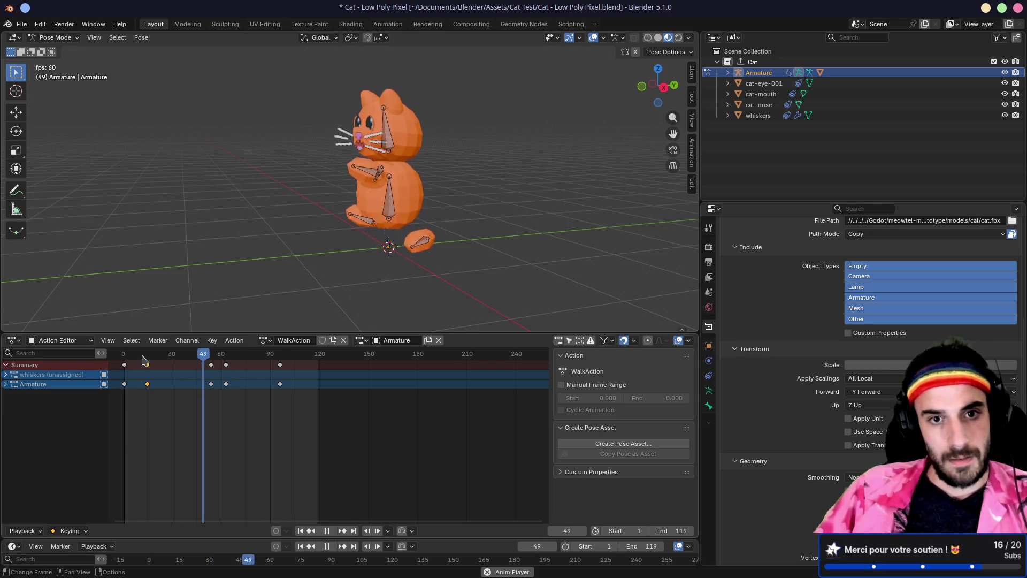
key("space")
left_click_drag(152, 364, 230, 368)
left_click(124, 355)
key("space")
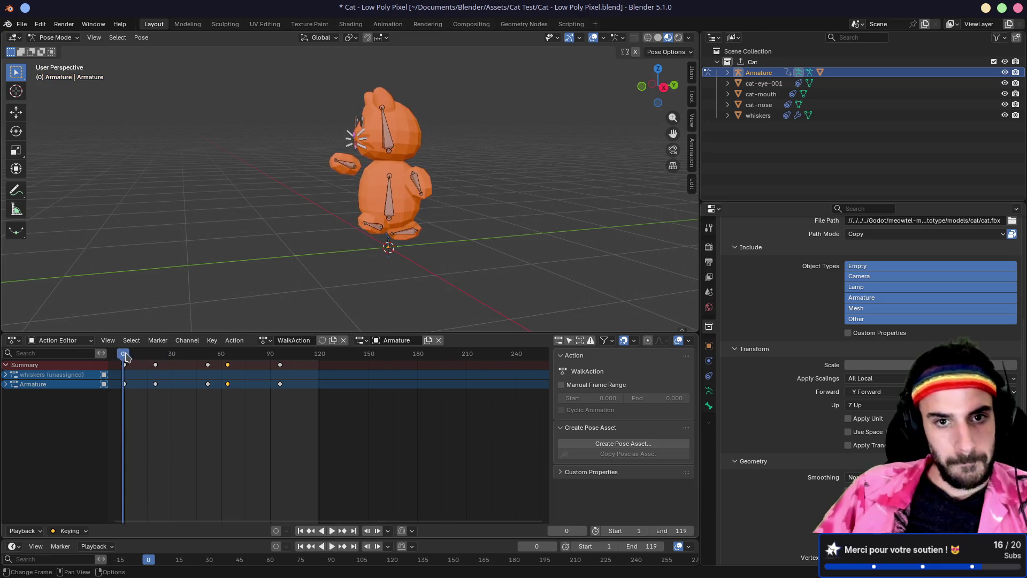
key("space")
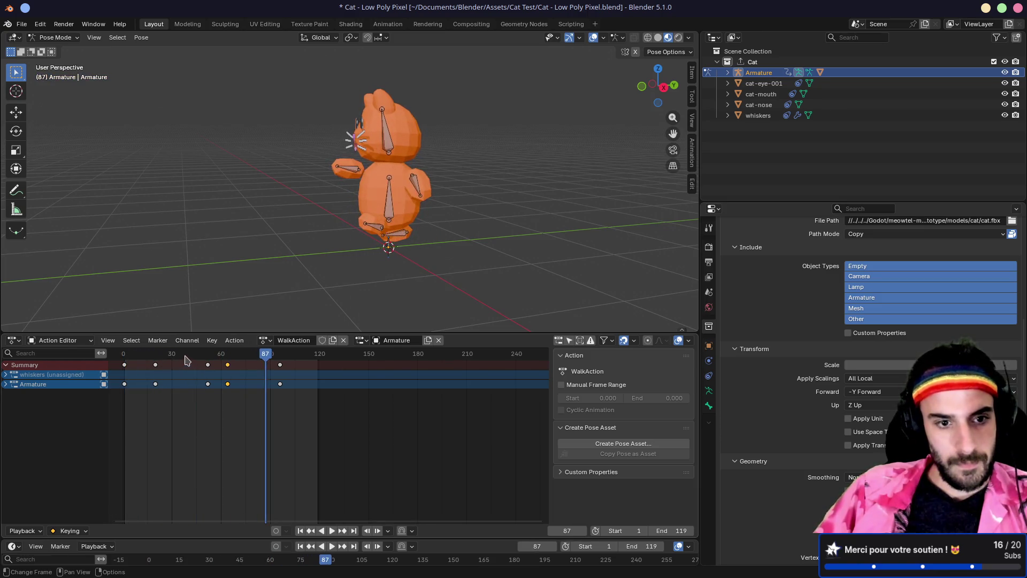
mouse_move(186, 360)
left_mouse_down()
mouse_move(278, 362)
mouse_move(242, 360)
left_mouse_up()
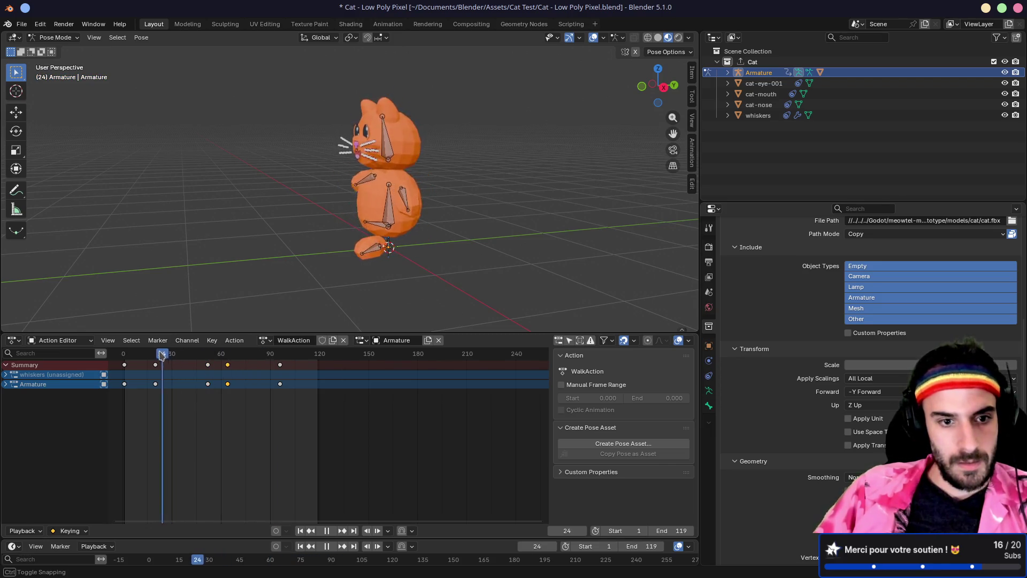
left_click_drag(162, 354, 127, 355)
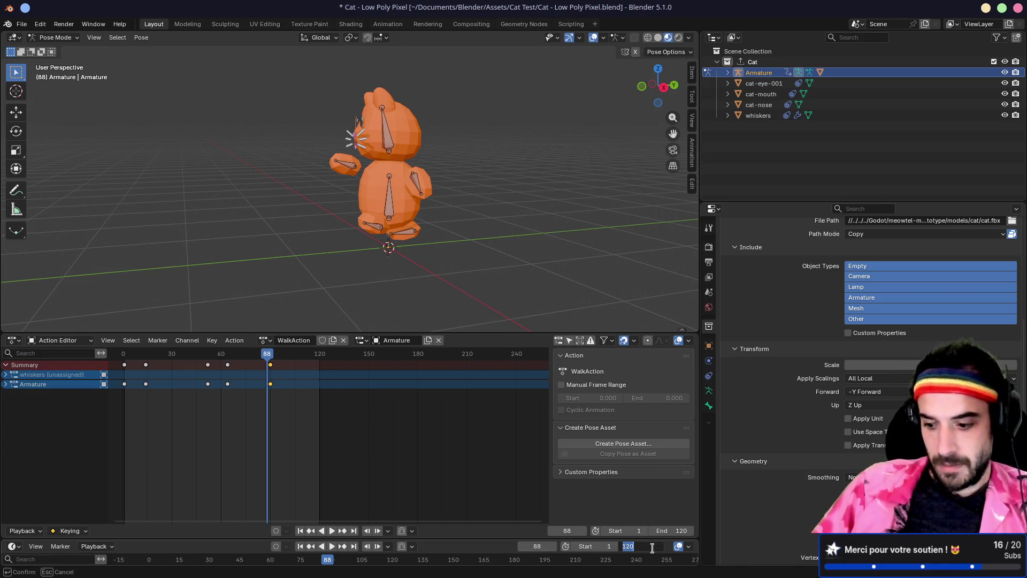
Step: Set the End frame to 89 and play the walk cycle from a front view
key("Return")
key("space")
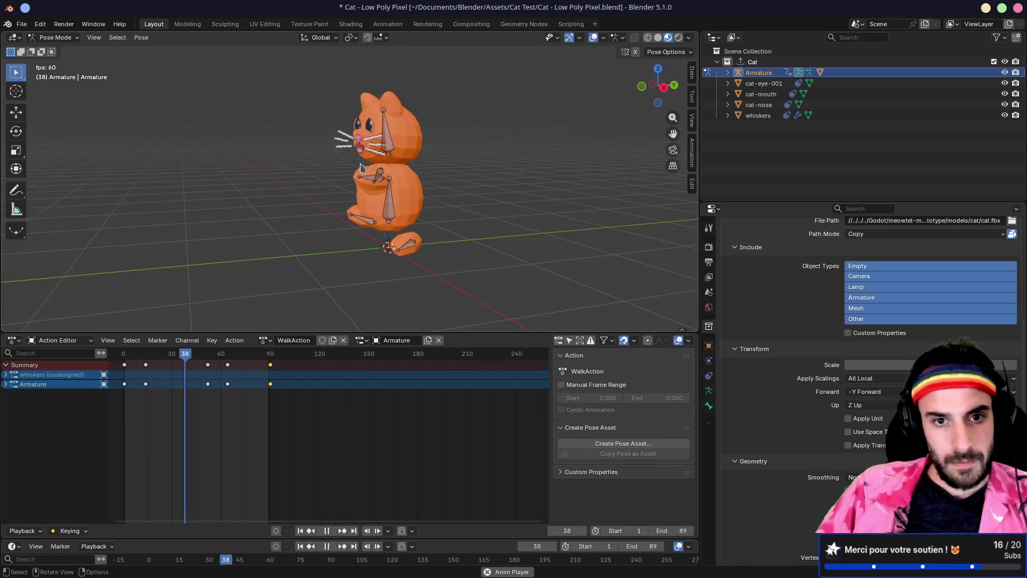
mouse_move(328, 198)
left_mouse_down()
mouse_move(459, 191)
mouse_move(353, 190)
mouse_move(428, 200)
mouse_move(385, 208)
left_mouse_up()
key("space")
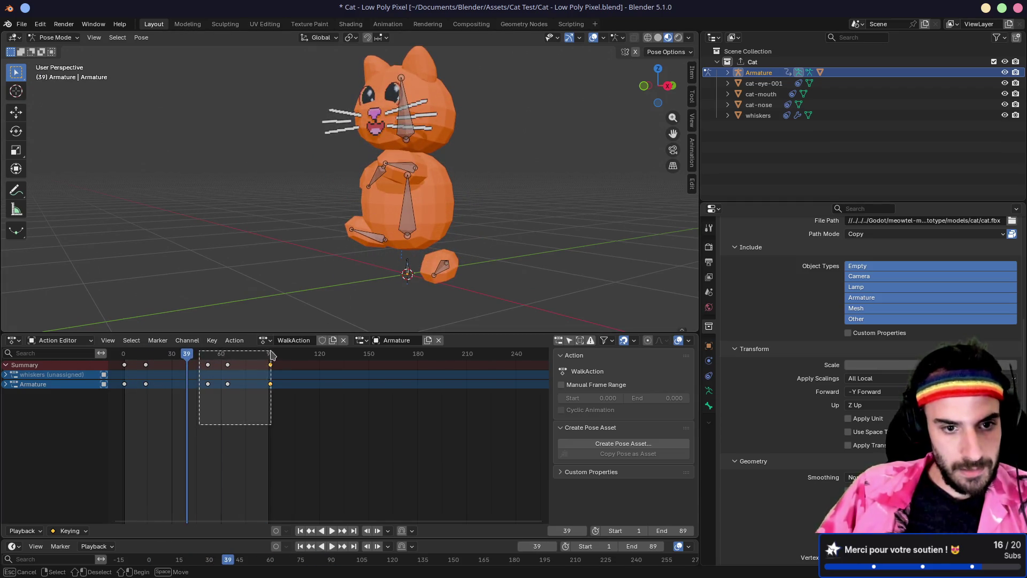
Step: Slide the selected later keyframes 12 frames earlier so the last key sits at frame 65
left_click_drag(207, 368, 174, 367)
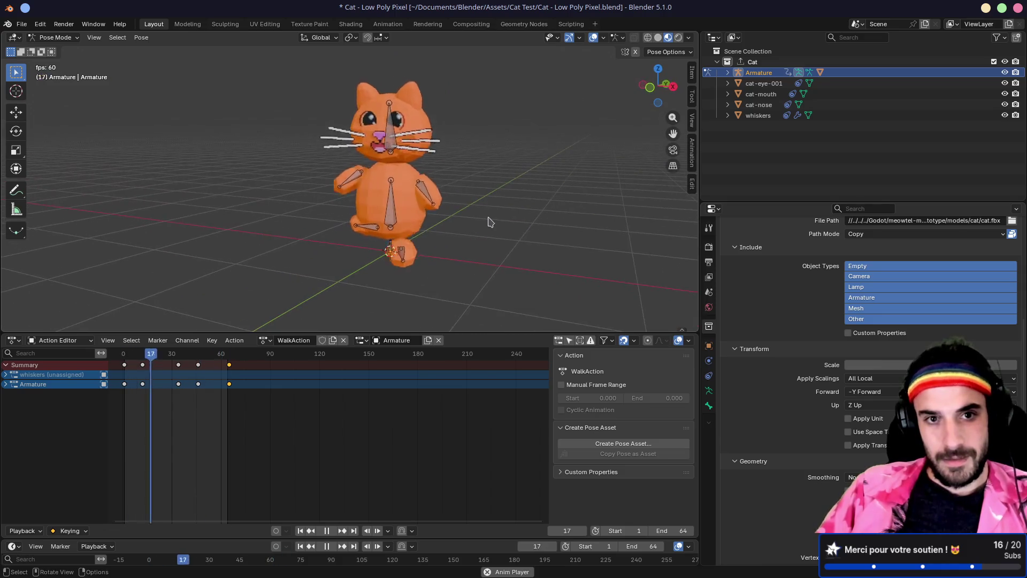
mouse_move(468, 227)
left_mouse_down()
mouse_move(416, 225)
mouse_move(564, 220)
mouse_move(444, 203)
mouse_move(420, 227)
mouse_move(486, 213)
mouse_move(455, 211)
mouse_move(442, 187)
mouse_move(420, 191)
left_mouse_up()
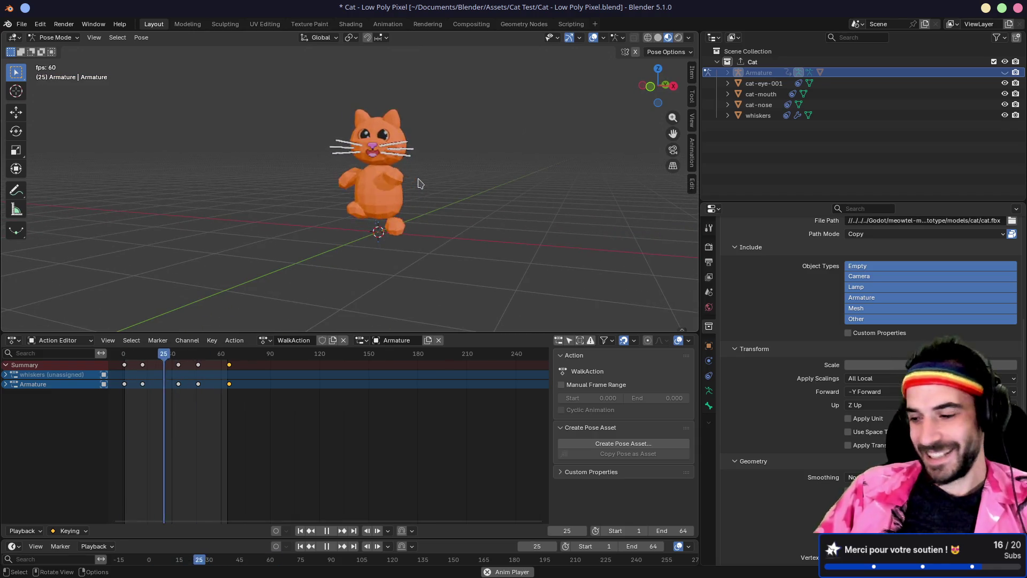
scroll(420, 182, "up", 2)
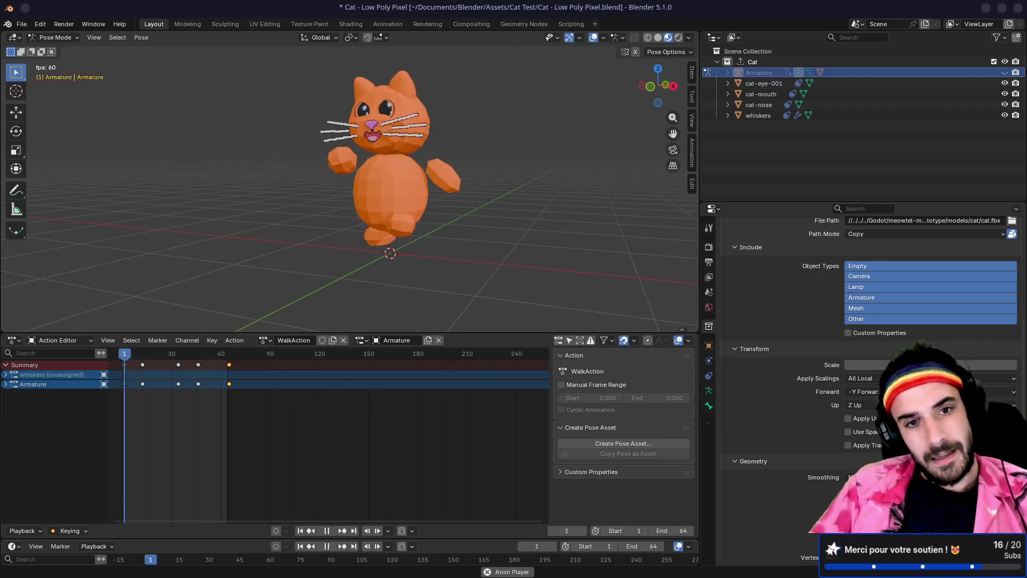
Step: Orbit and zoom around the cat to check the walk, then save Cat - Low Poly Pixel.blend
left_click_drag(607, 153, 317, 192)
scroll(317, 191, "up", 8)
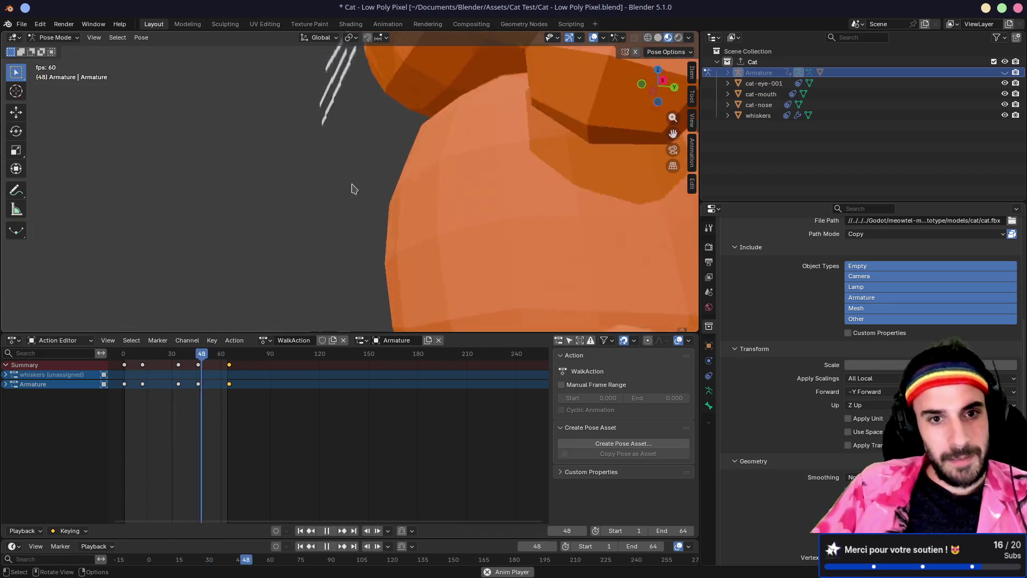
scroll(332, 190, "down", 8)
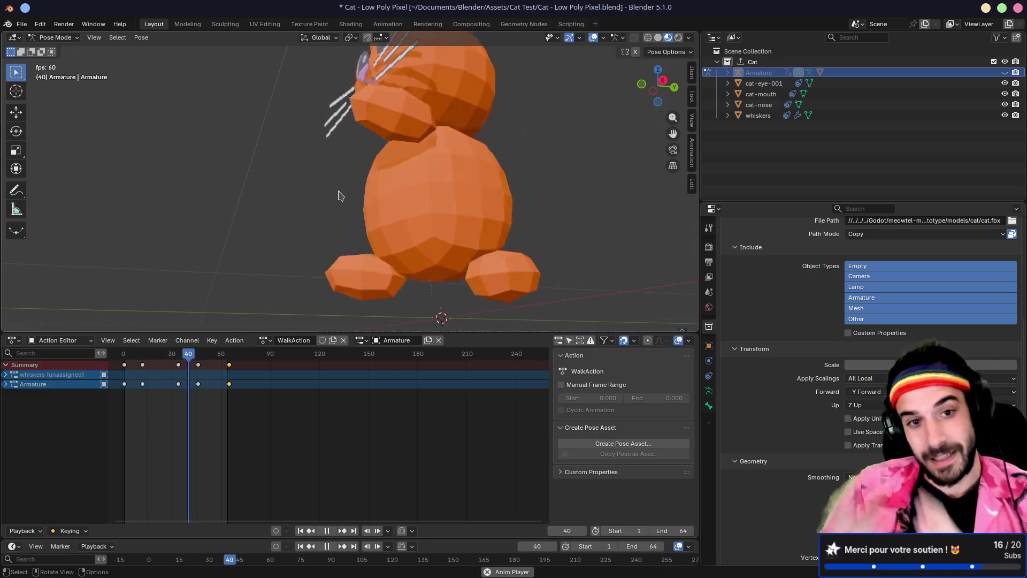
scroll(340, 199, "down", 2)
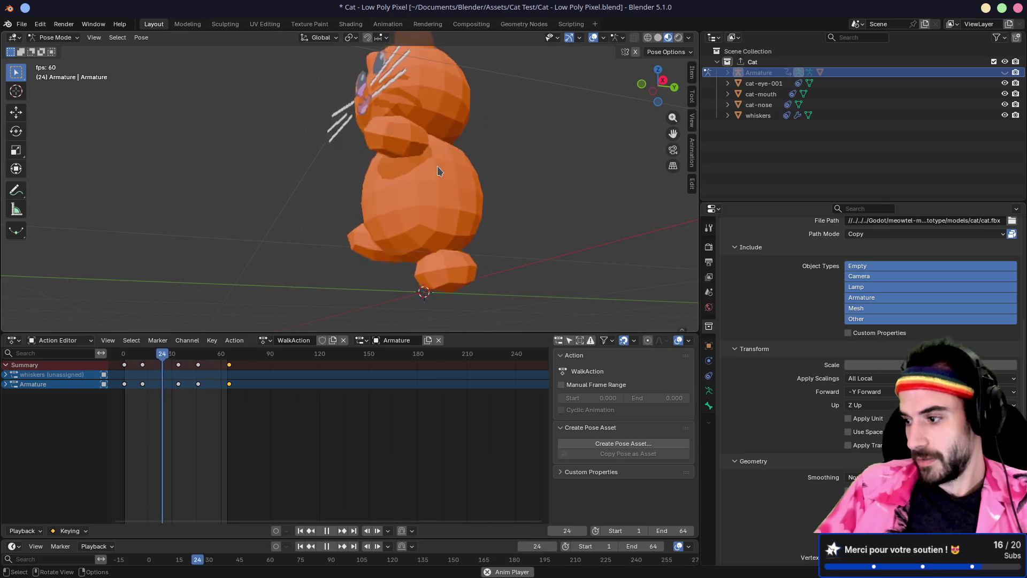
mouse_move(452, 175)
left_mouse_down()
mouse_move(450, 202)
mouse_move(411, 201)
mouse_move(416, 188)
left_mouse_up()
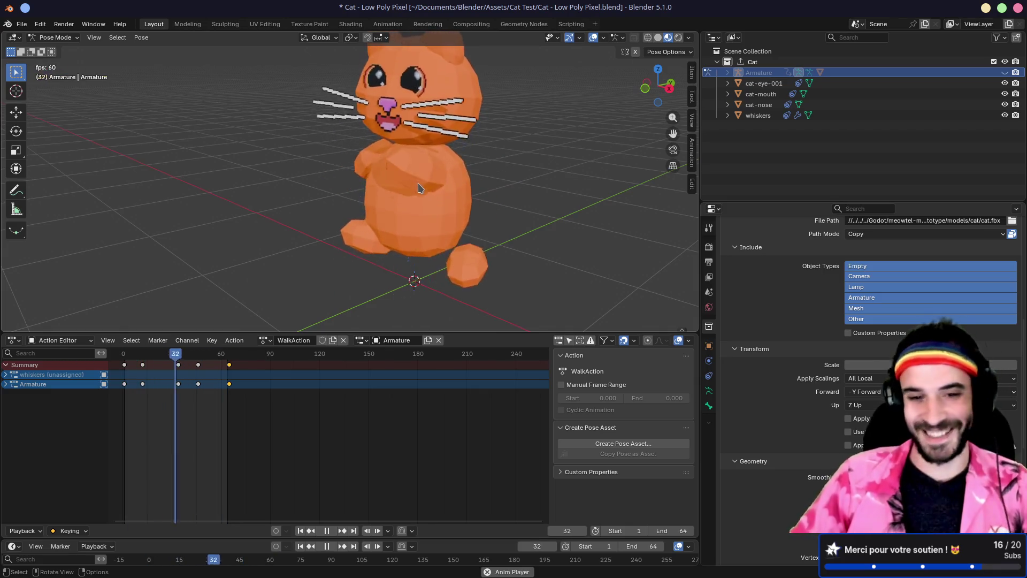
key("ctrl+s")
scroll(420, 174, "down", 3)
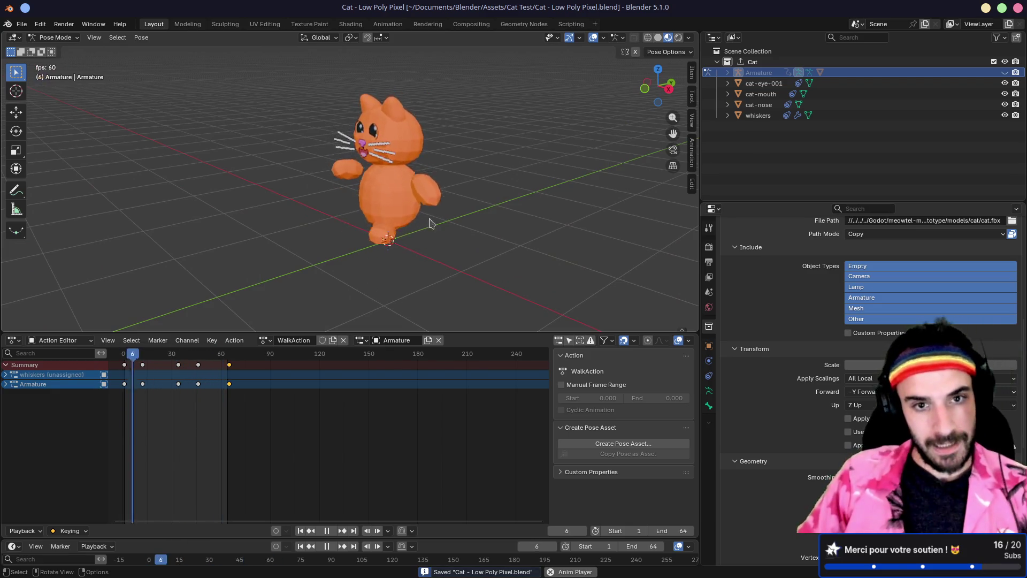
left_click_drag(474, 207, 259, 241)
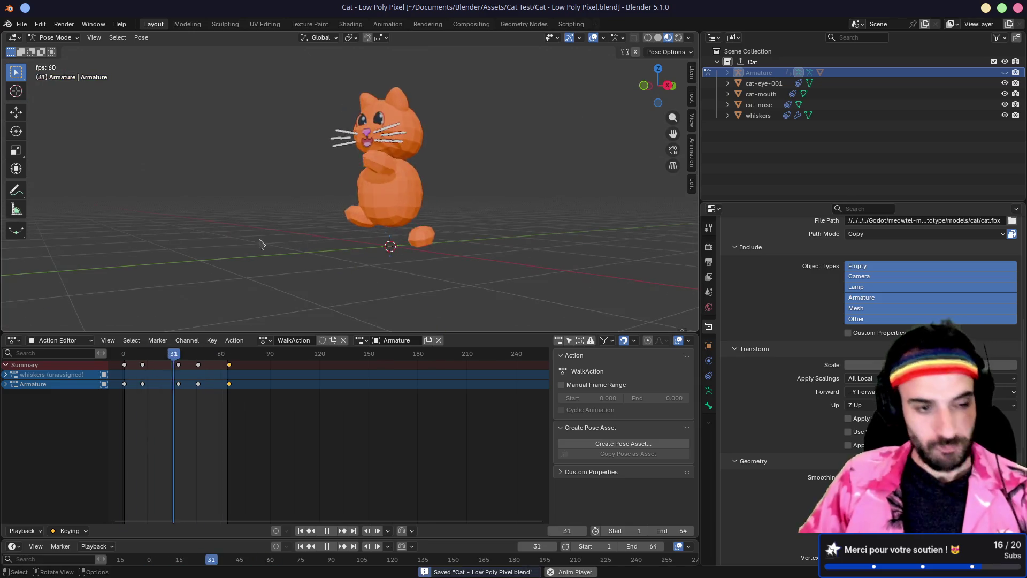
Step: Switch to the Nonlinear Animation editor and push WalkAction down into an Armature strip
left_click(62, 341)
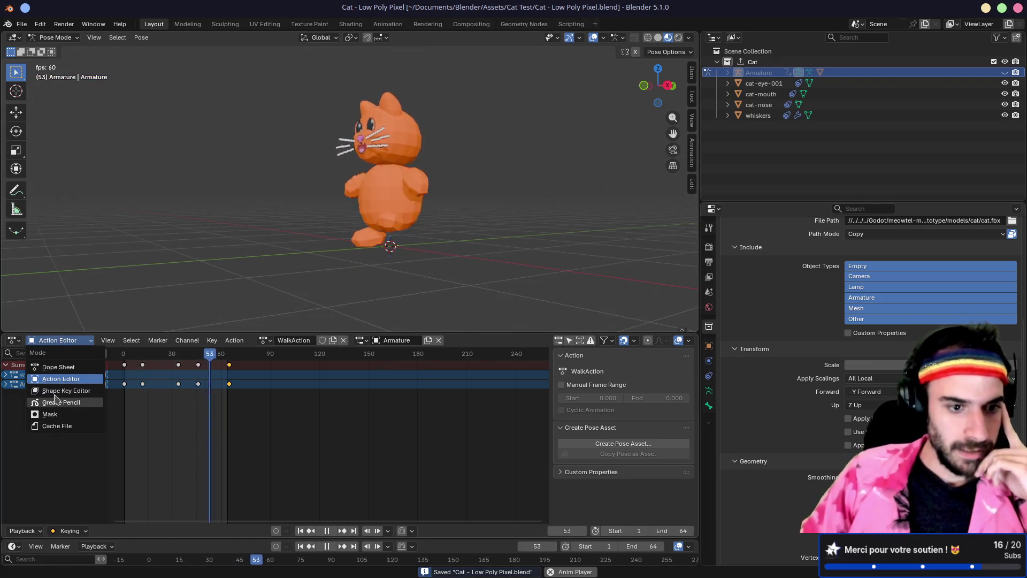
left_click(13, 340)
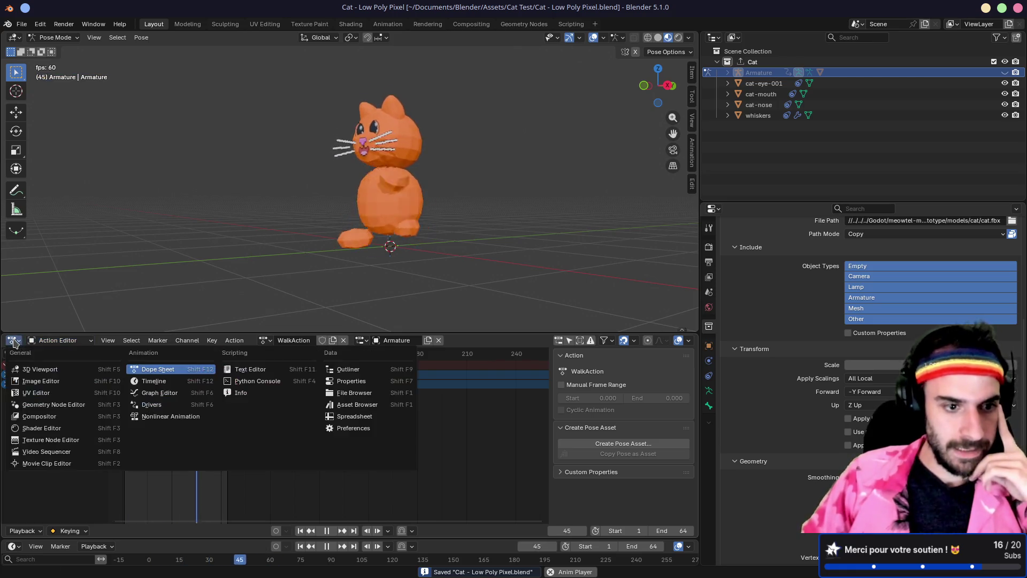
left_click(165, 425)
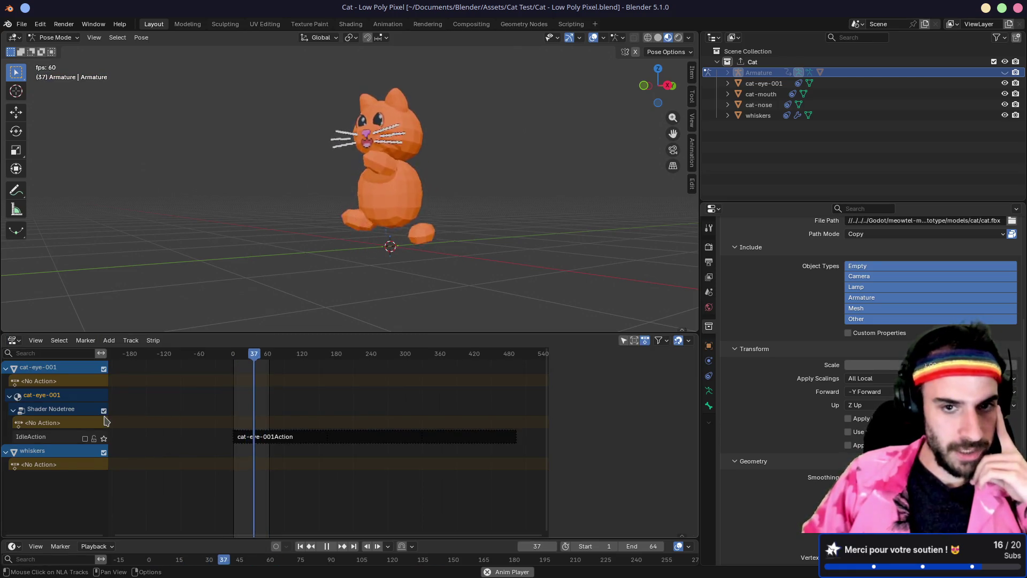
left_click(1004, 72)
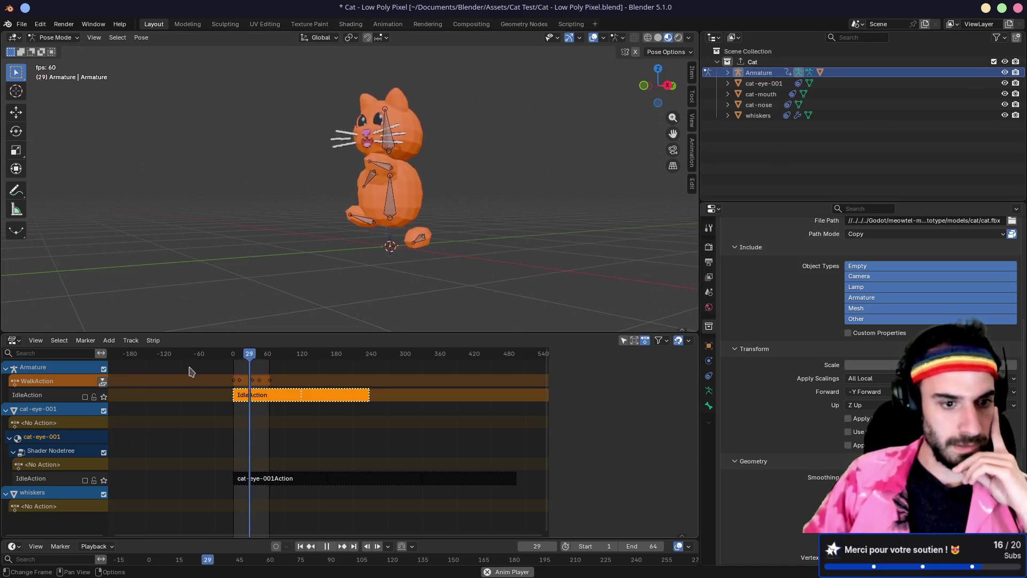
left_click(103, 381)
left_click_drag(256, 355, 256, 359)
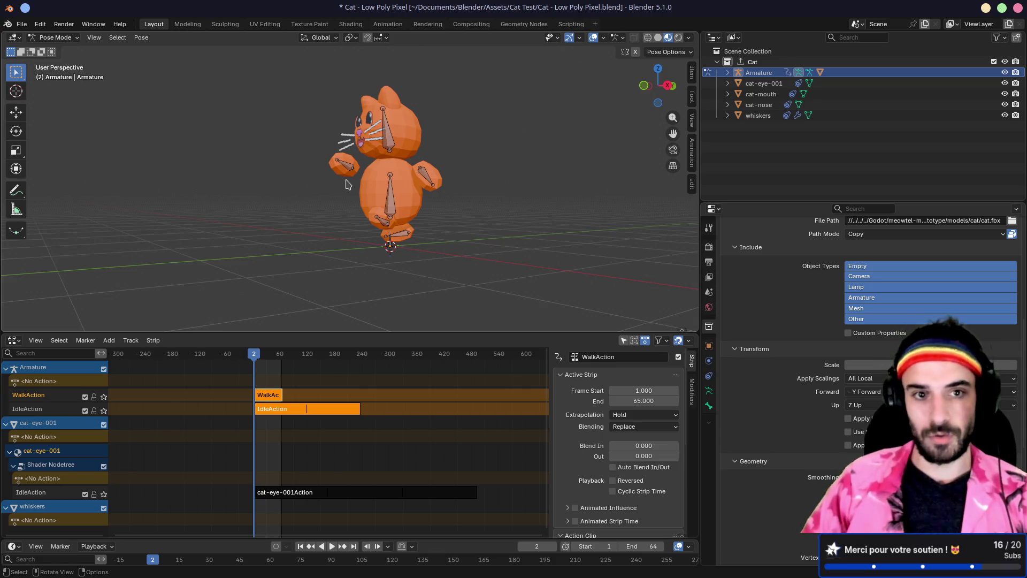
Step: Play the walk animation and zoom in to review it from the front
key("space")
scroll(348, 184, "up", 3)
mouse_move(349, 184)
left_mouse_down()
mouse_move(436, 191)
mouse_move(433, 208)
mouse_move(241, 172)
mouse_move(208, 192)
mouse_move(546, 206)
mouse_move(417, 156)
mouse_move(434, 197)
mouse_move(346, 167)
mouse_move(160, 196)
mouse_move(244, 191)
mouse_move(218, 207)
mouse_move(420, 228)
mouse_move(321, 204)
left_mouse_up()
scroll(407, 195, "up", 3)
key("space")
scroll(418, 155, "up", 6)
key("space")
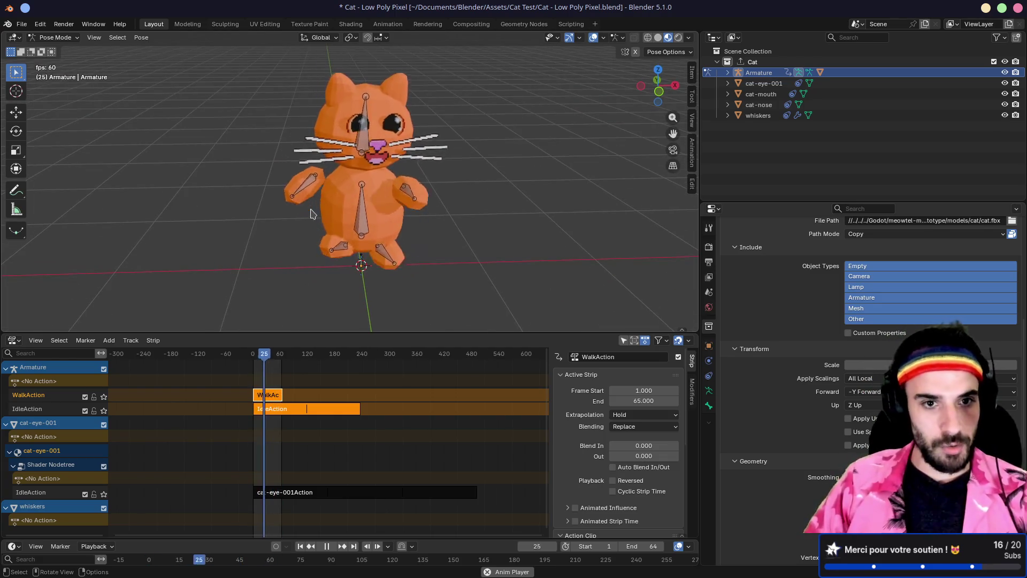
scroll(321, 205, "up", 8)
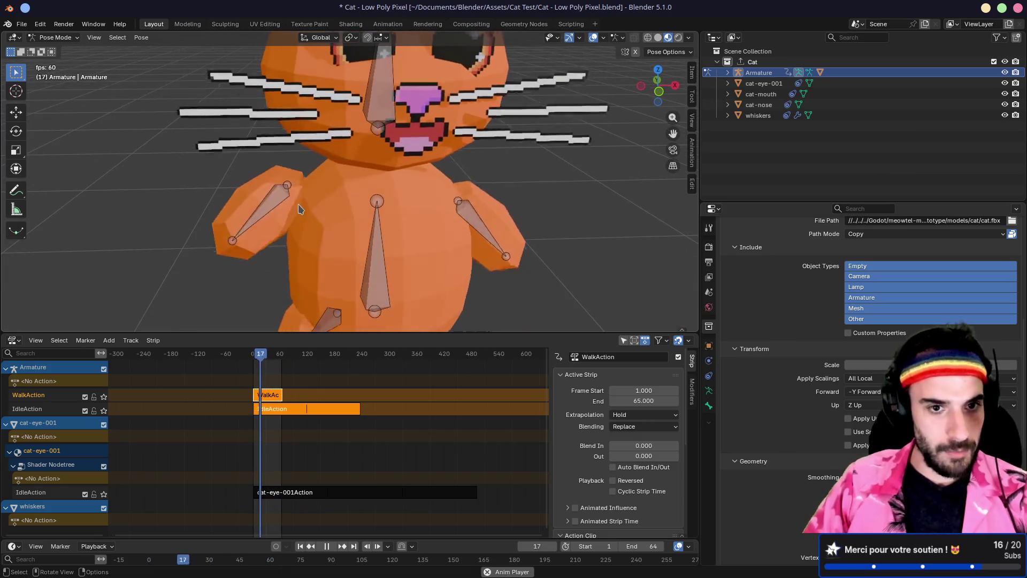
key("space")
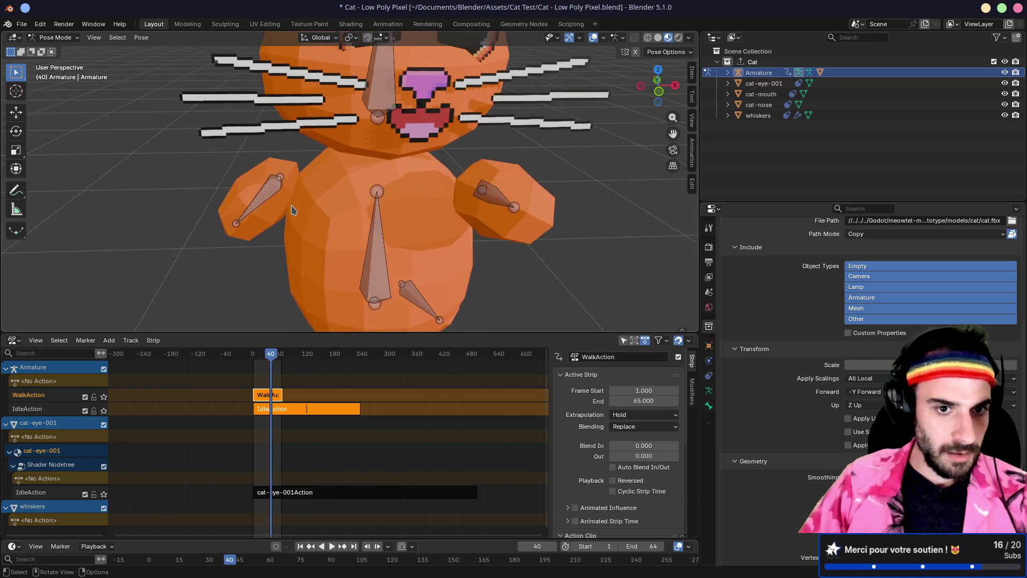
Step: Orbit around the cat from side, back and front, replaying the walk from frame 62
mouse_move(225, 189)
left_mouse_down()
mouse_move(480, 149)
mouse_move(268, 194)
mouse_move(280, 200)
left_mouse_up()
left_click_drag(448, 226, 398, 206)
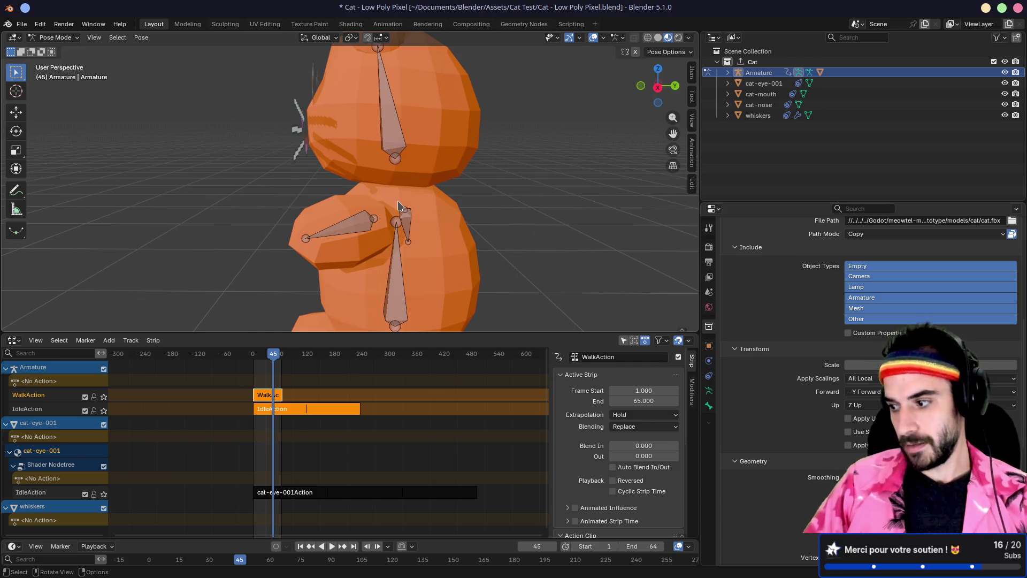
mouse_move(433, 206)
left_mouse_down()
mouse_move(328, 209)
mouse_move(406, 203)
mouse_move(409, 213)
mouse_move(381, 197)
mouse_move(421, 204)
left_mouse_up()
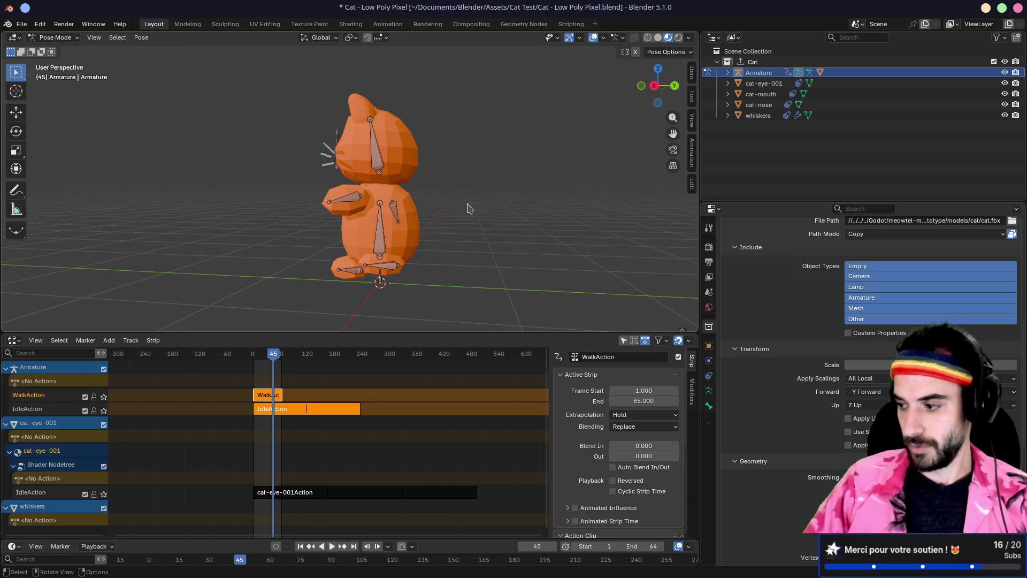
mouse_move(348, 204)
left_mouse_down()
mouse_move(486, 214)
mouse_move(449, 212)
mouse_move(475, 201)
mouse_move(439, 214)
left_mouse_up()
key("Up")
key("space")
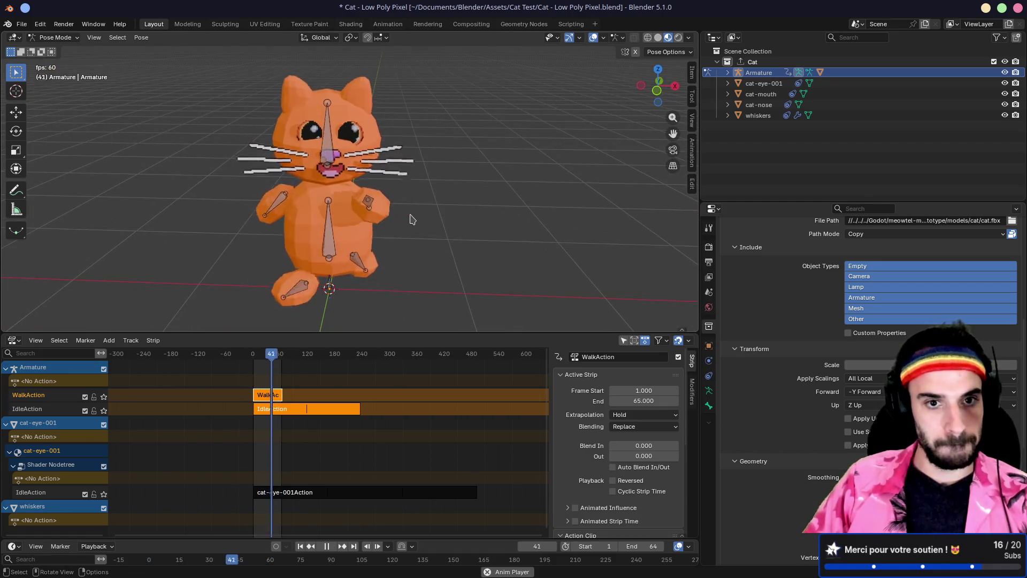
left_click_drag(411, 220, 488, 203)
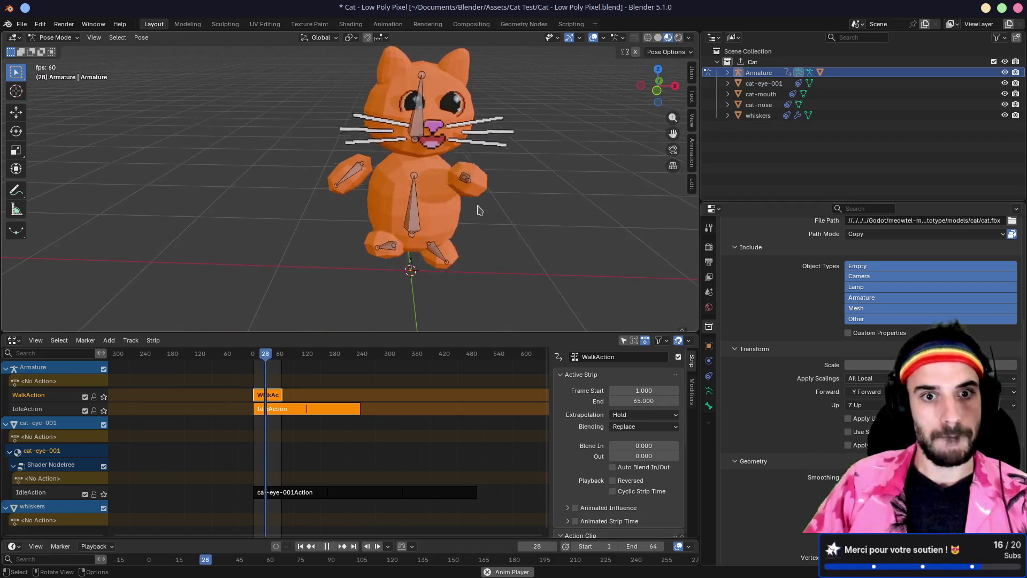
key("space")
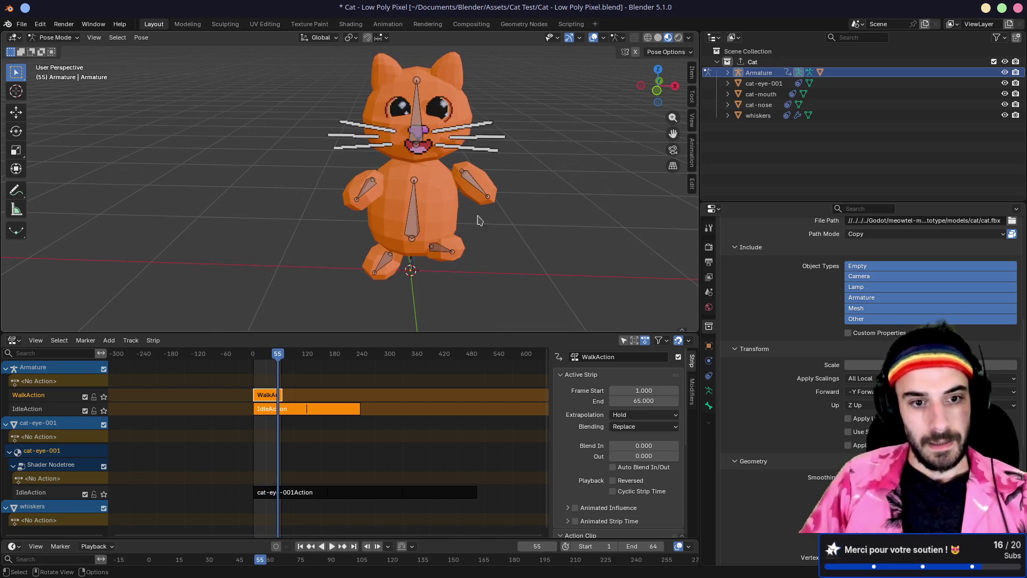
Step: Export the Cat collection to cat.fbx with Export All and return to Godot
scroll(829, 321, "up", 6)
left_click(829, 320)
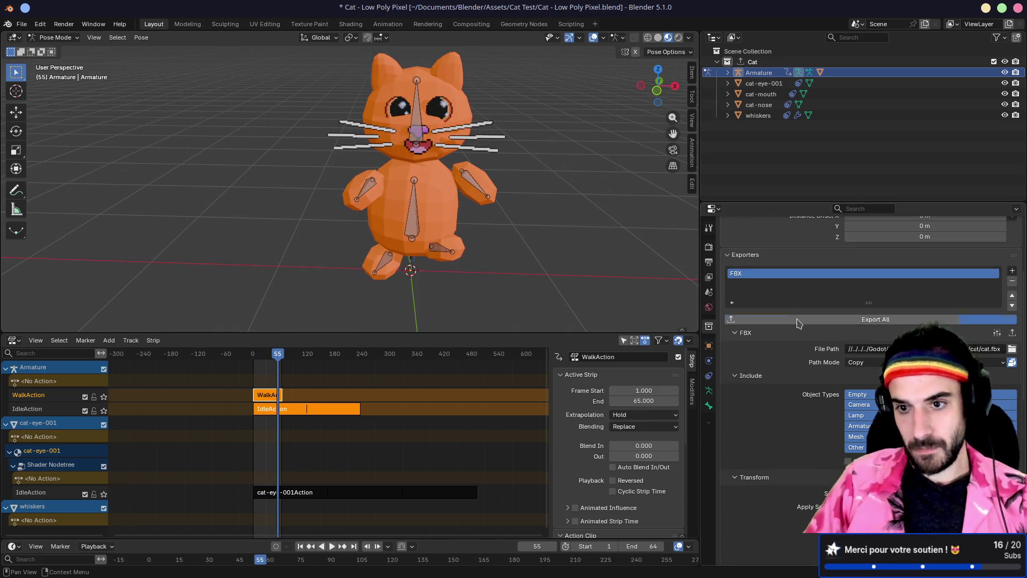
key("alt+Tab")
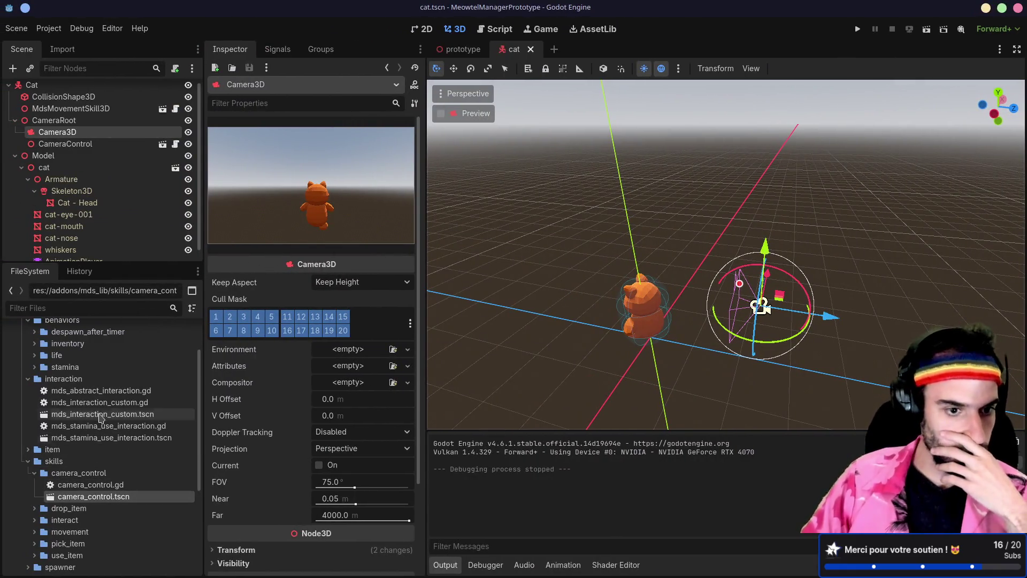
scroll(96, 471, "down", 5)
Step: Open cat.fbx's Advanced Import Settings and preview the IdleAction animation
double_click(78, 463)
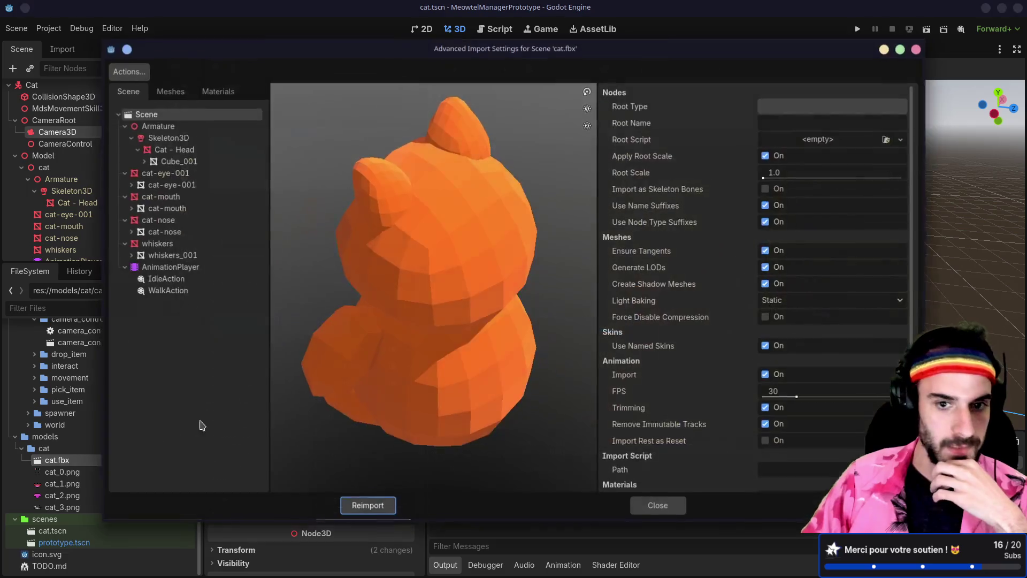
left_click(176, 280)
mouse_move(346, 375)
left_mouse_down()
mouse_move(383, 332)
mouse_move(471, 305)
left_mouse_up()
scroll(471, 339, "down", 2)
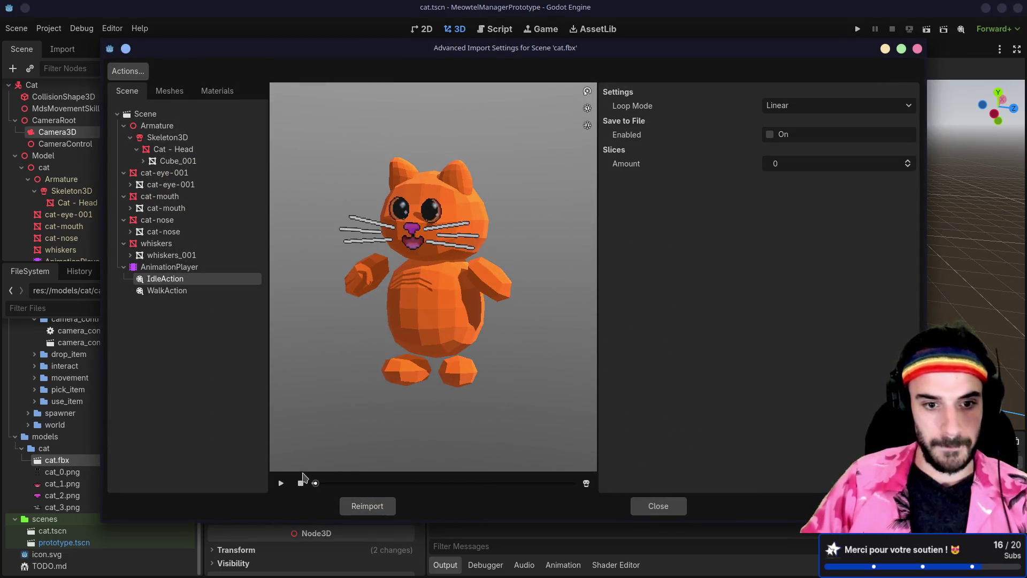
left_click(281, 483)
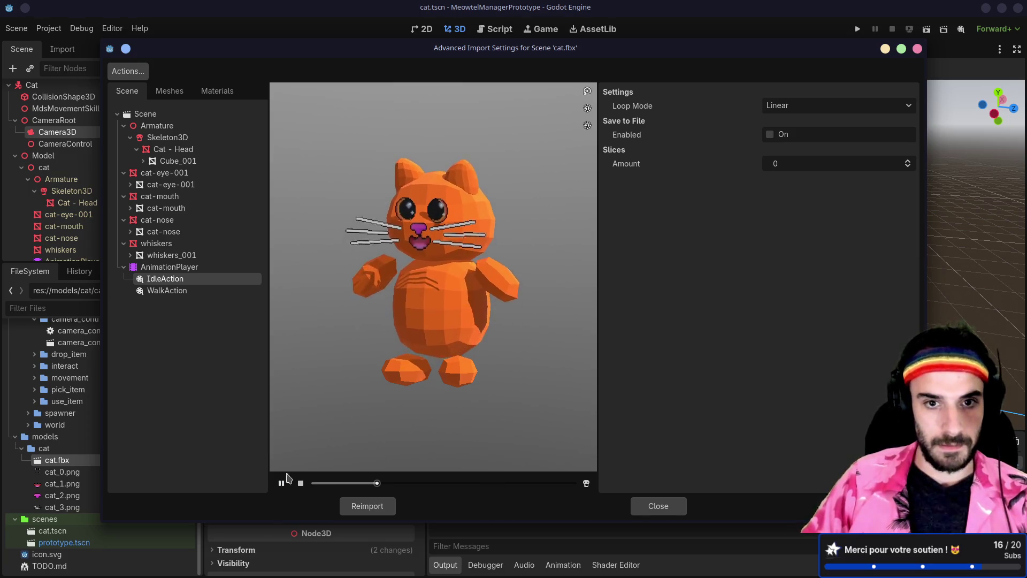
Step: Set WalkAction's Loop Mode to Linear and preview the walk from the side
left_click(179, 292)
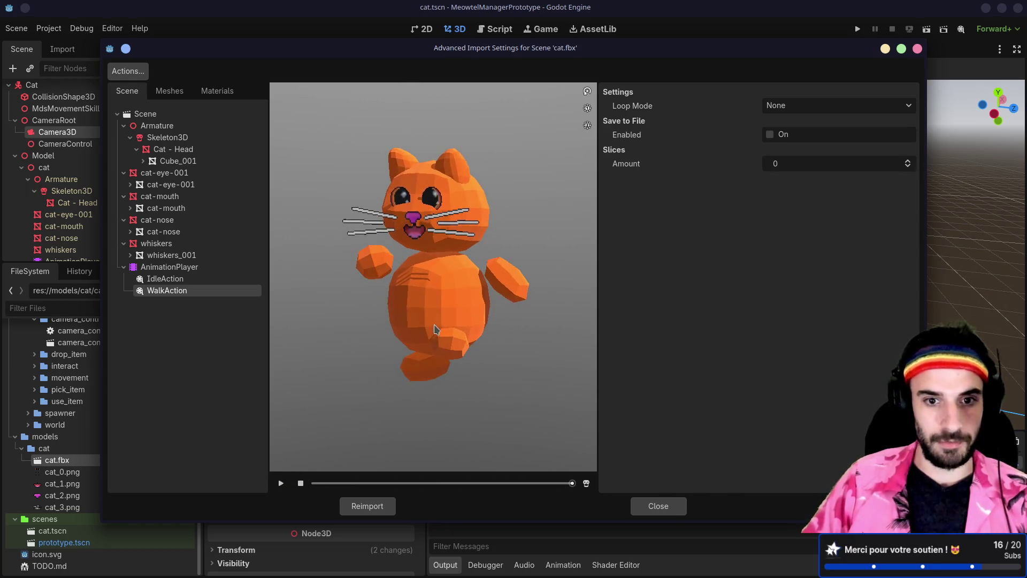
left_click(832, 106)
left_click(795, 136)
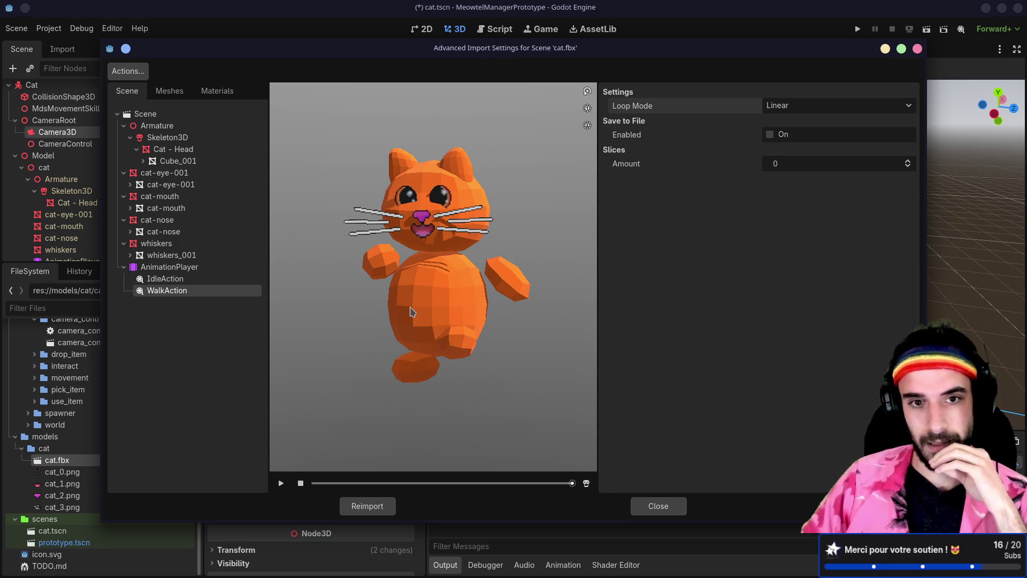
mouse_move(418, 295)
left_mouse_down()
mouse_move(377, 272)
mouse_move(433, 251)
mouse_move(375, 238)
mouse_move(418, 241)
left_mouse_up()
left_click(281, 483)
mouse_move(337, 450)
left_mouse_down()
mouse_move(389, 296)
mouse_move(448, 291)
left_mouse_up()
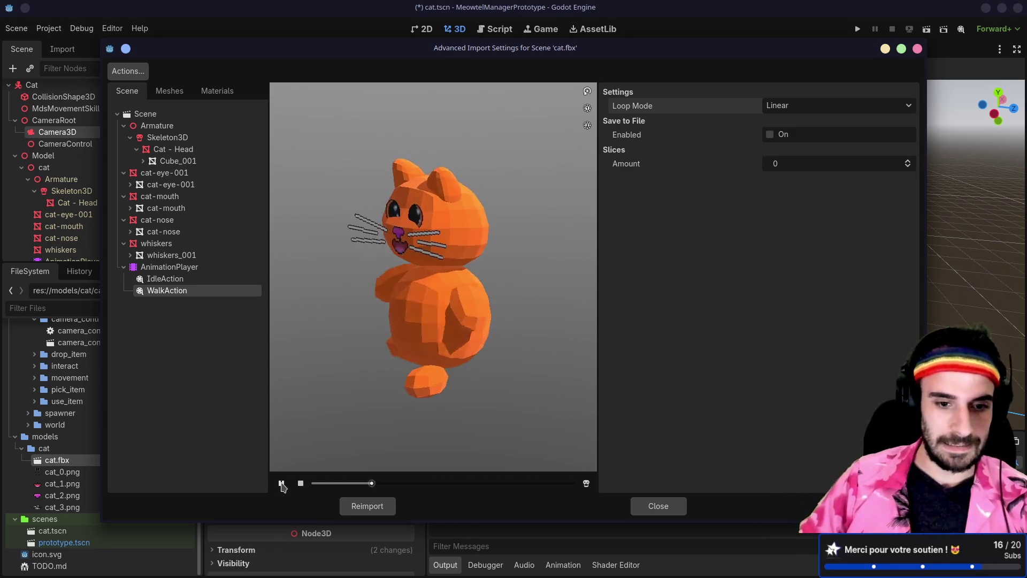
key("space")
Step: Reimport cat.fbx, collapse the cat model node, and open MdsMovementSkill3D's script
left_click(388, 510)
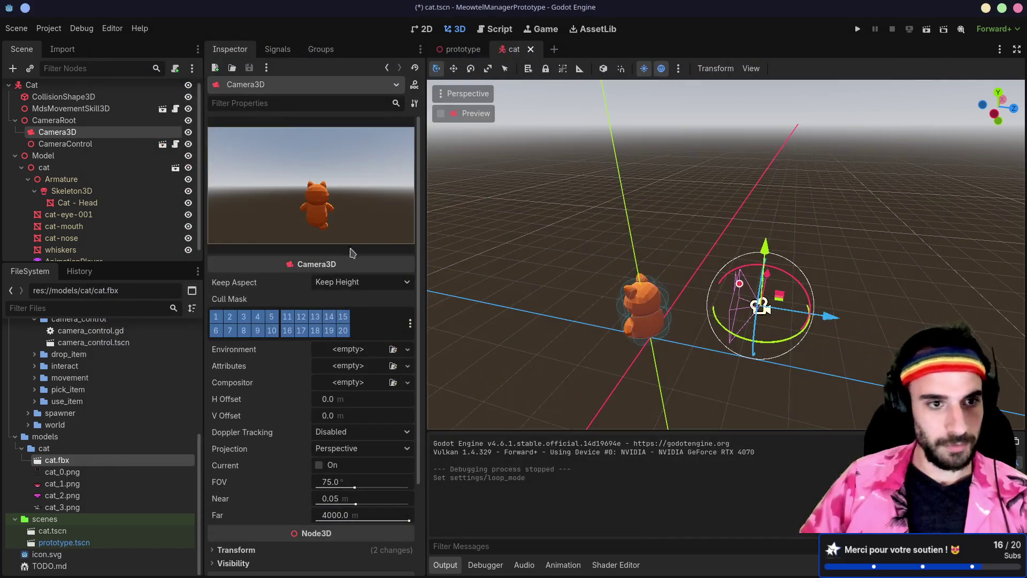
left_click(28, 180)
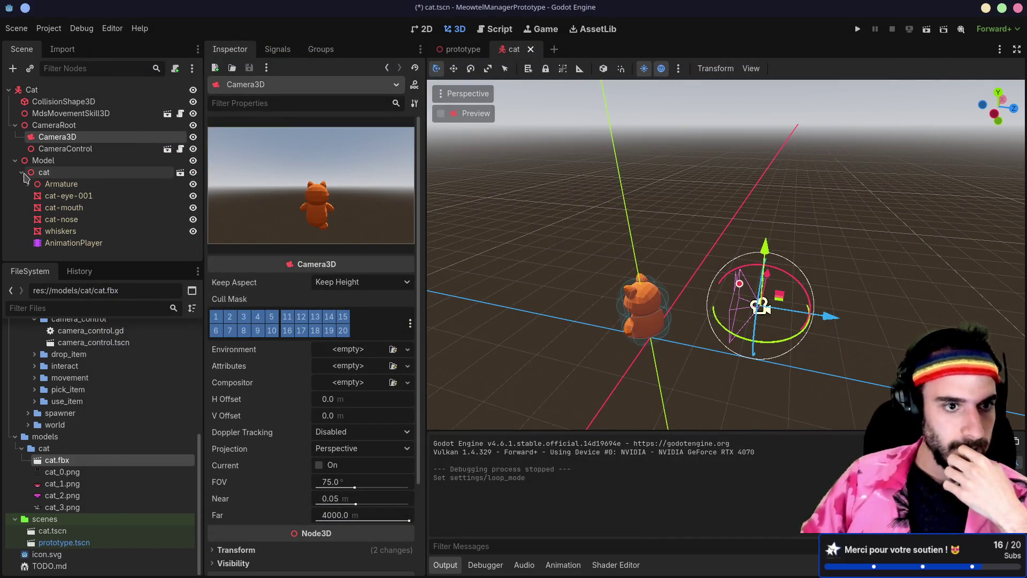
left_click(21, 172)
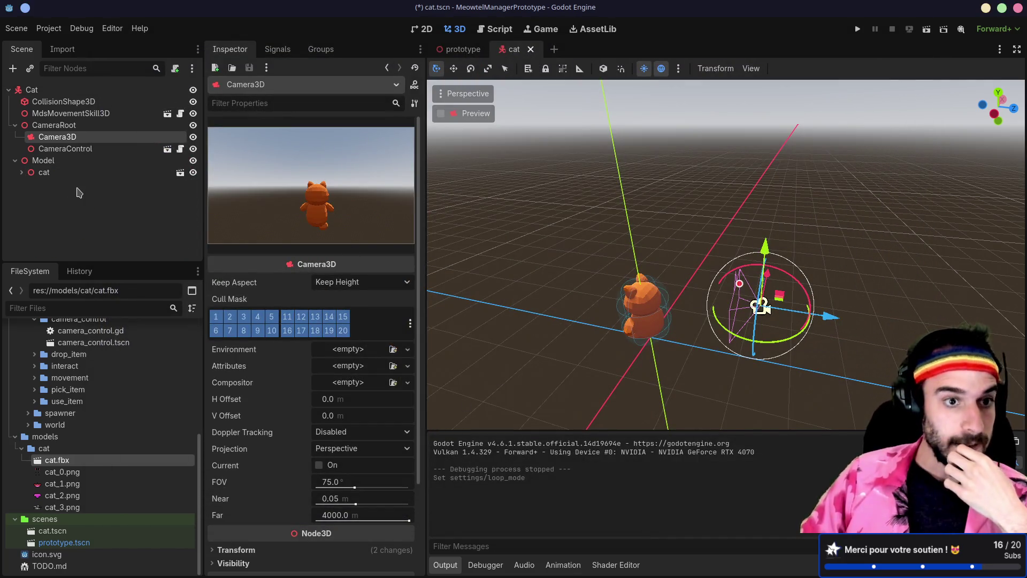
left_click(94, 117)
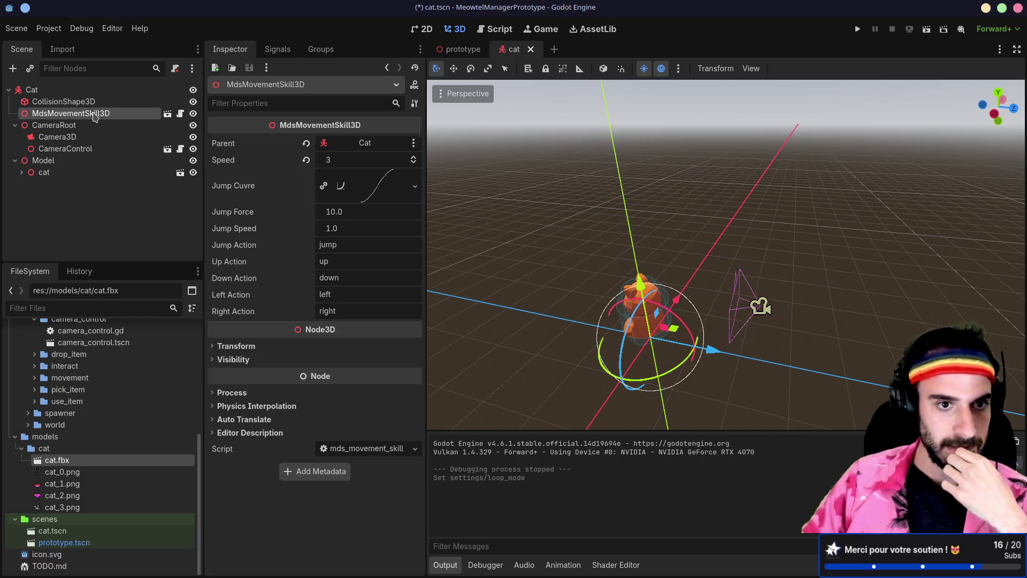
left_click(180, 113)
Step: Scroll through mds_movement_skill_3d.gd to review its input flags and jump logic
scroll(708, 261, "down", 10)
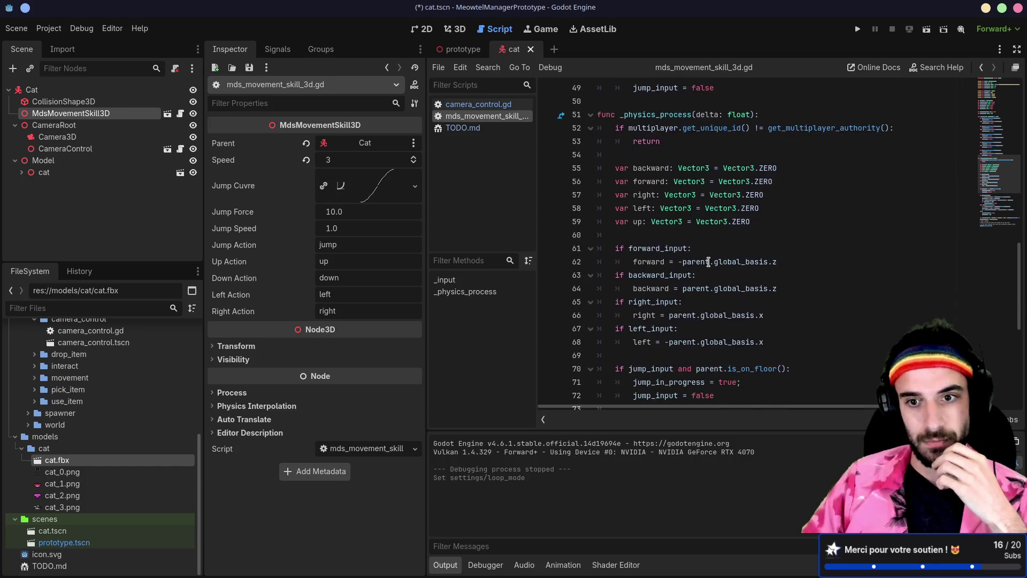
scroll(709, 261, "up", 10)
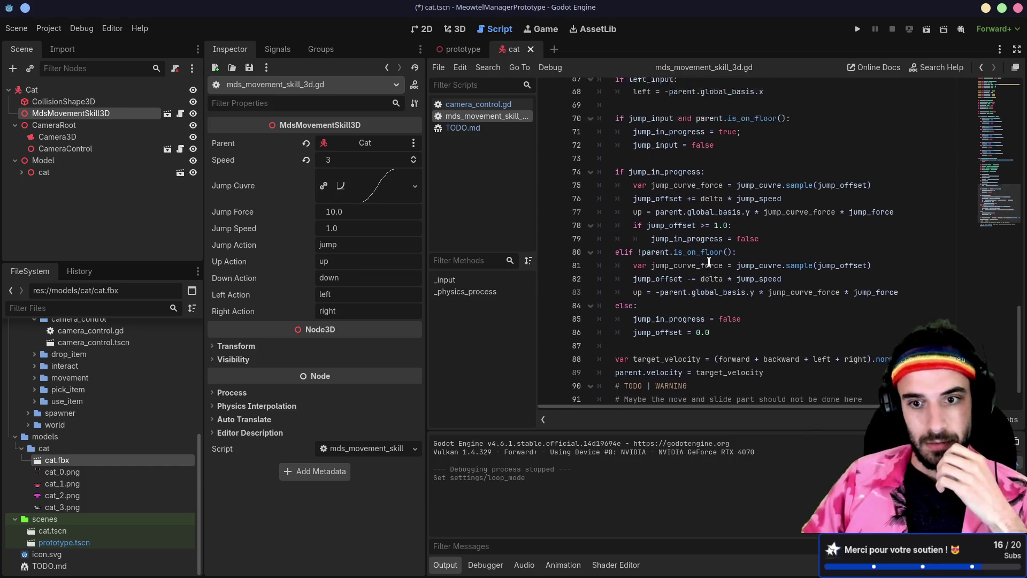
scroll(709, 261, "up", 10)
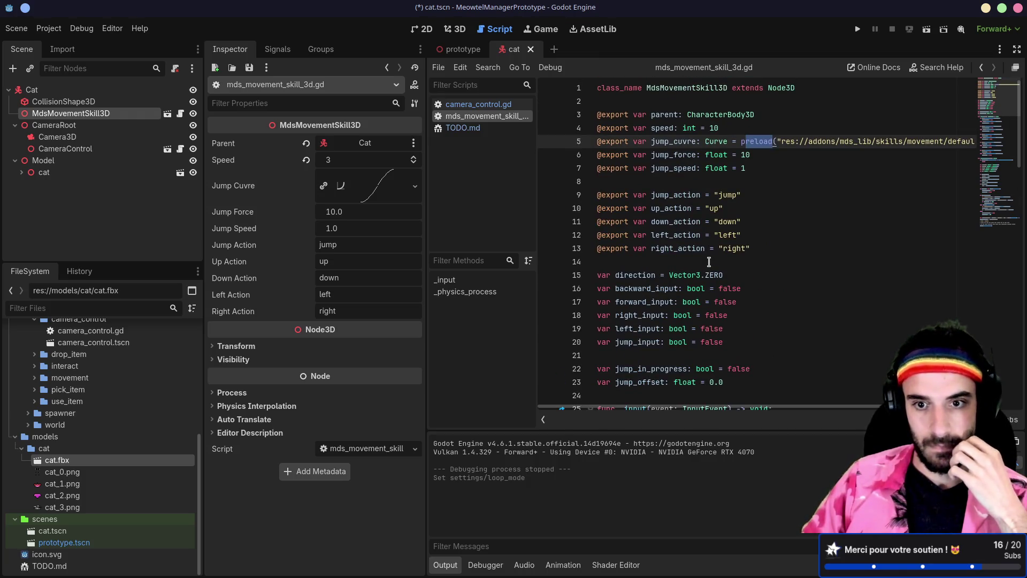
scroll(709, 262, "down", 3)
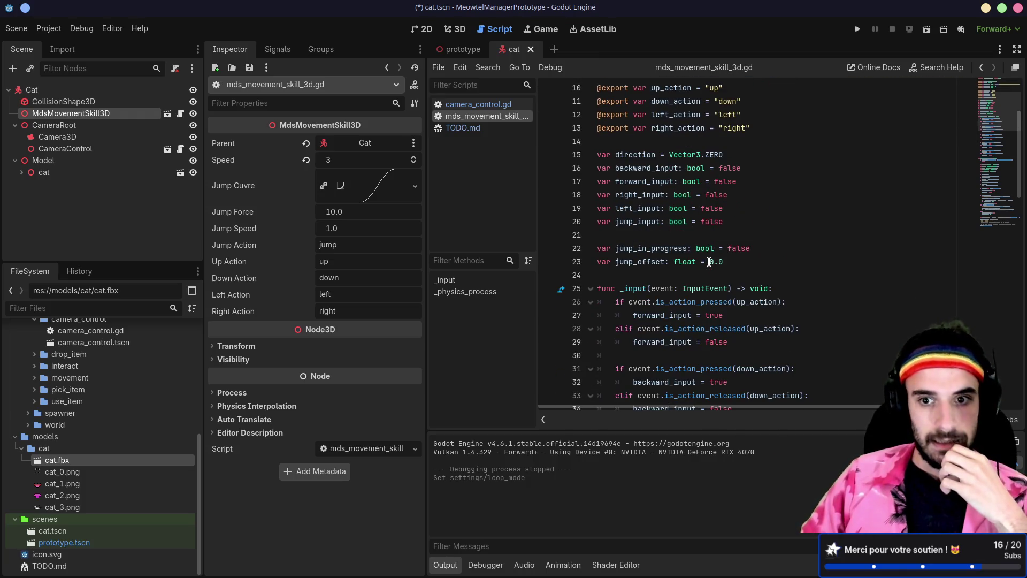
scroll(709, 261, "down", 3)
scroll(709, 262, "up", 4)
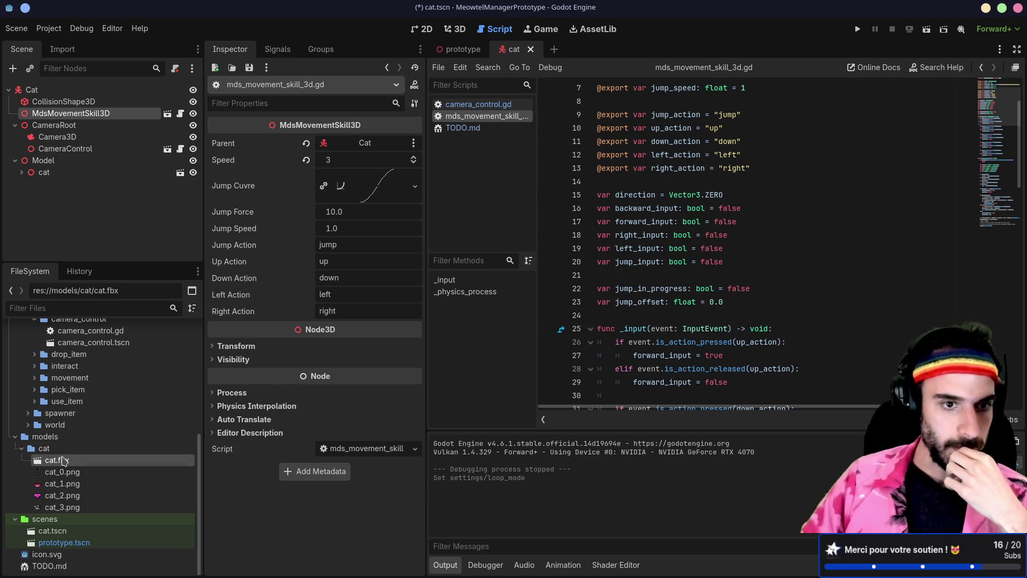
Step: Attach a new script at res://scenes/cat.gd to the Cat root node and select it in FileSystem
left_click(21, 171)
left_click(143, 244)
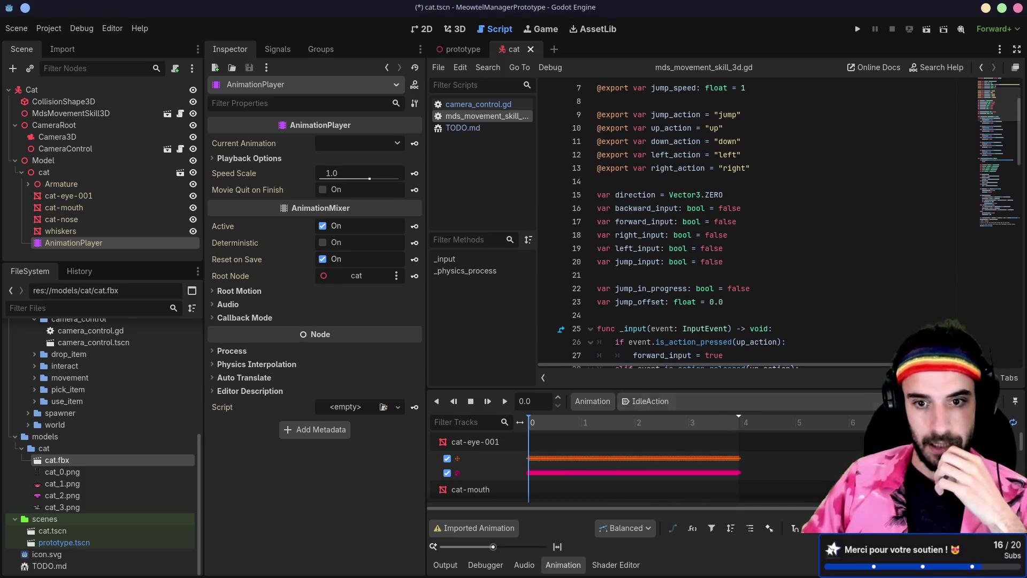
left_click(57, 91)
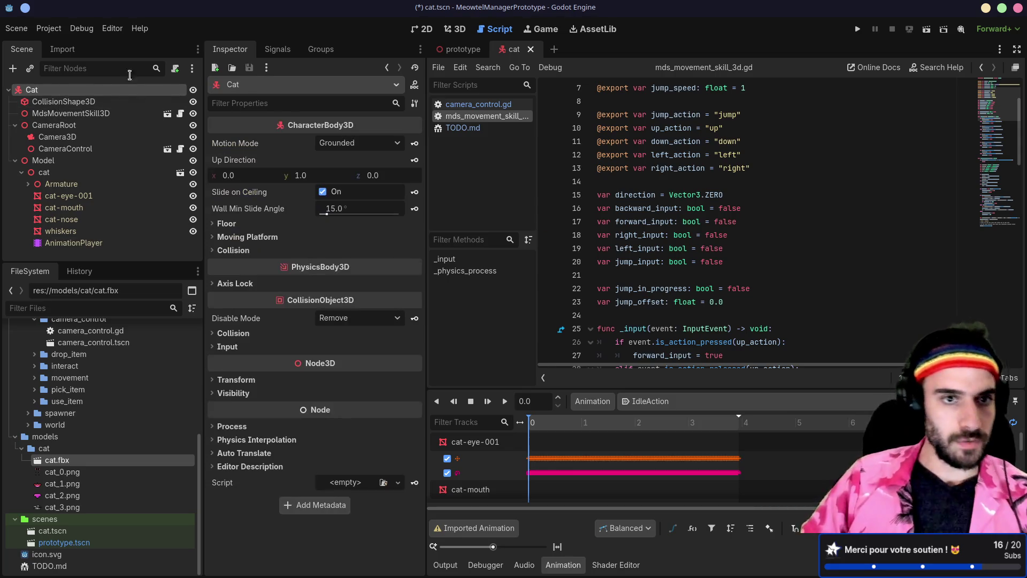
left_click(174, 69)
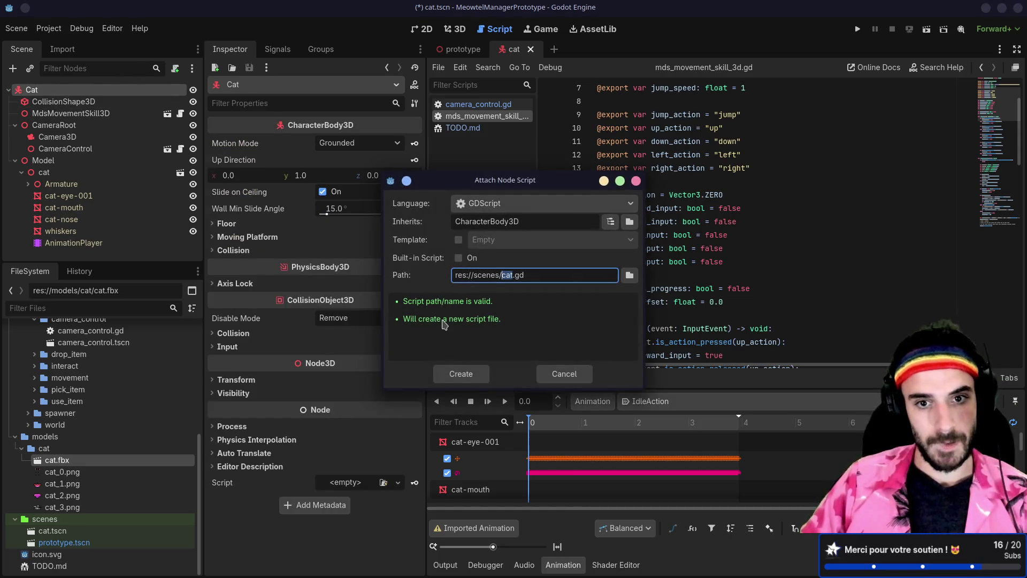
left_click(460, 374)
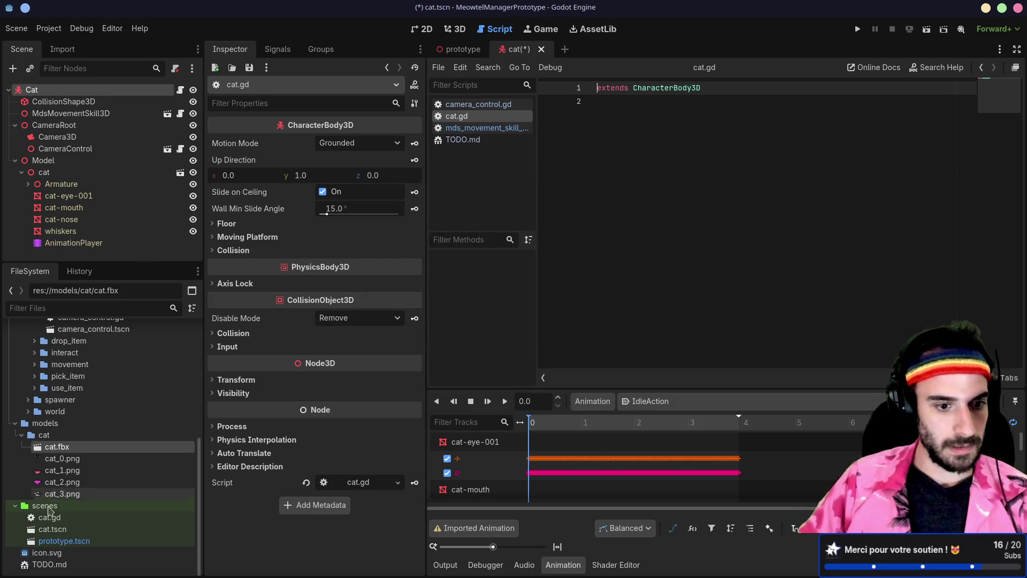
left_click(49, 517)
Step: Below the extends line in cat.gd, start func _process with an unfinished 'if velocity' check
left_click(635, 138)
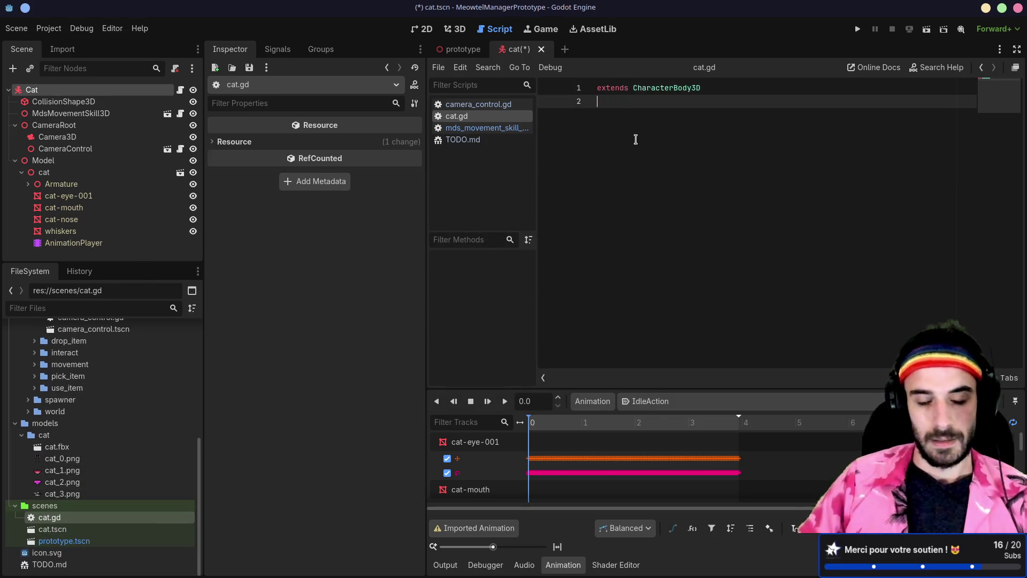
key("Return")
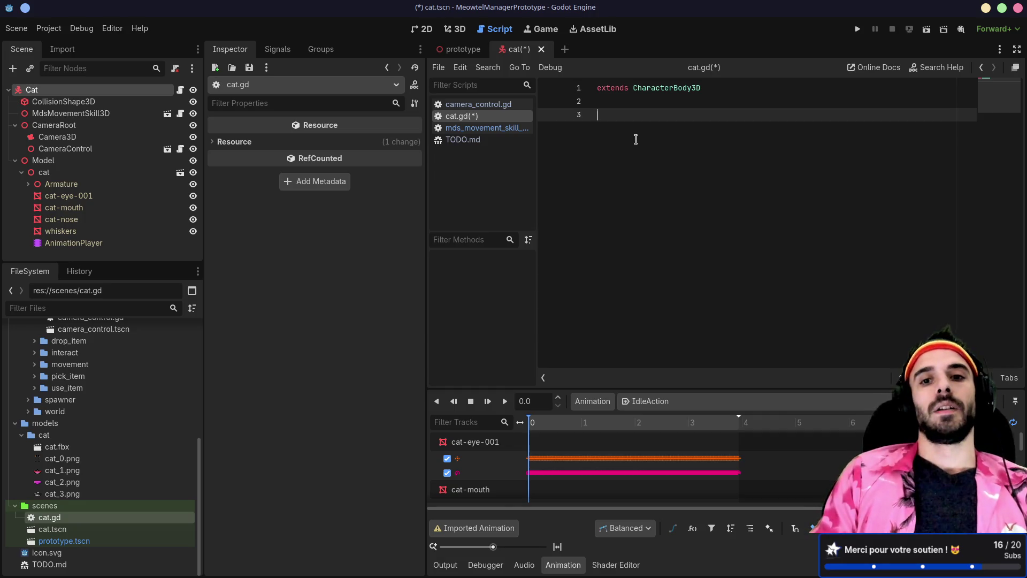
type("func _pro")
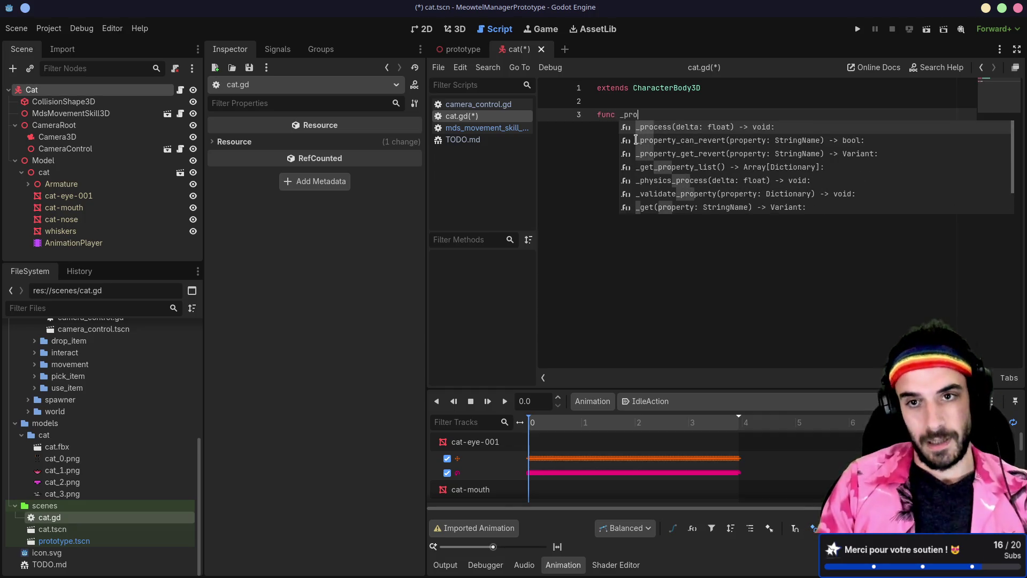
key("Return")
key("Return")
type("if ve")
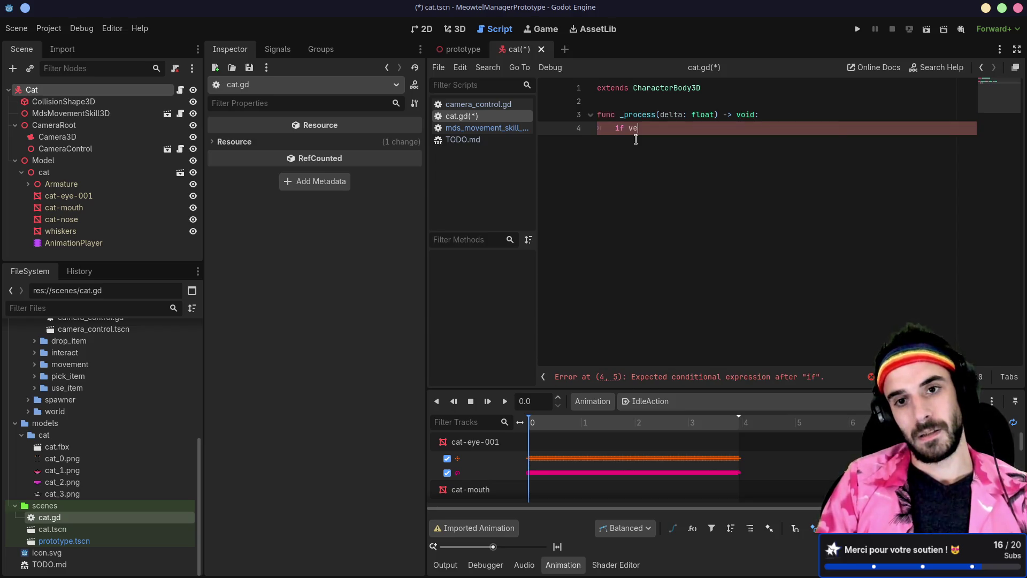
type("lo")
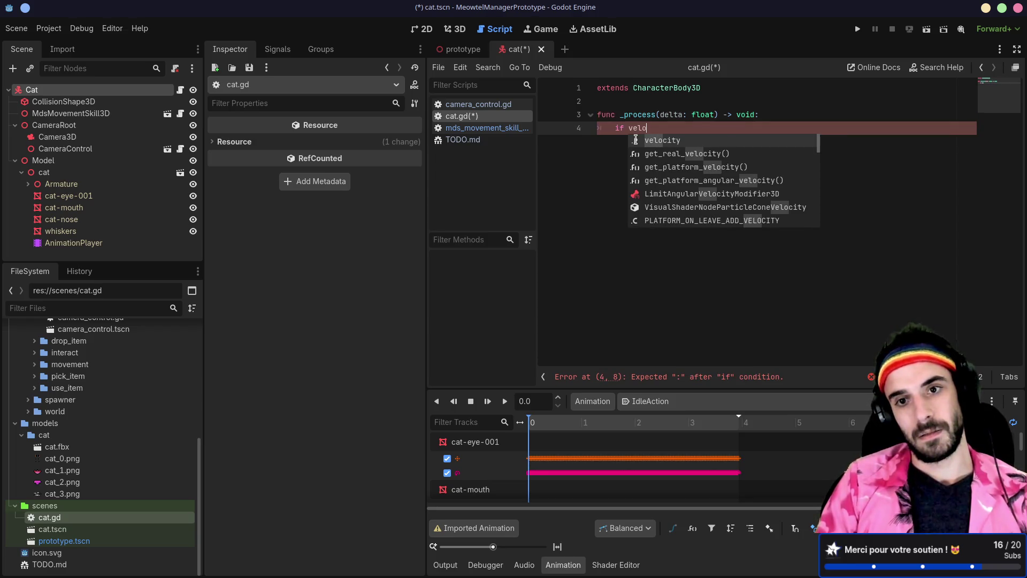
key("Return")
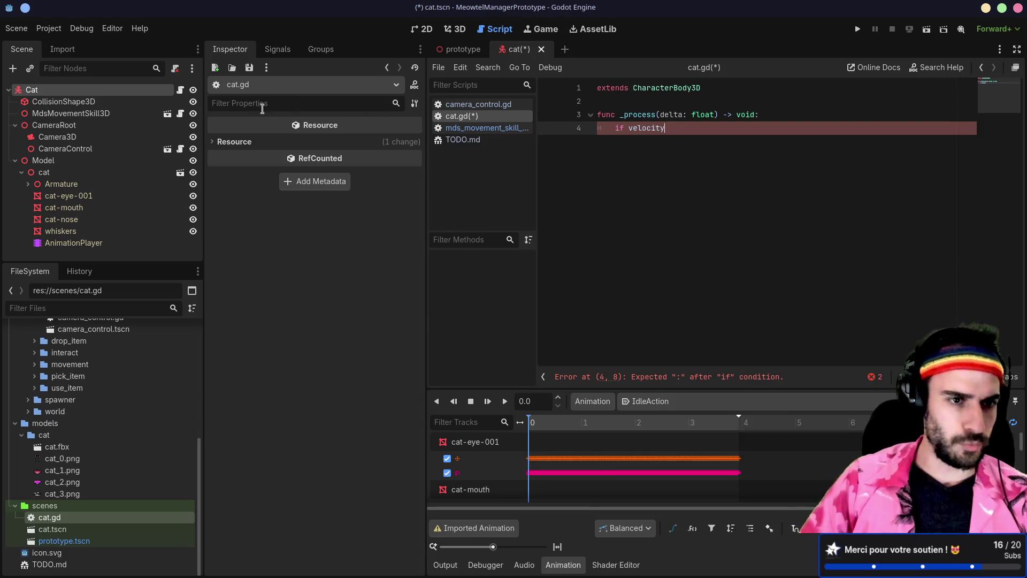
Step: Switch to mds_movement_skill_3d.gd and scroll to its parent.velocity code for reference
left_click(180, 113)
scroll(665, 196, "down", 6)
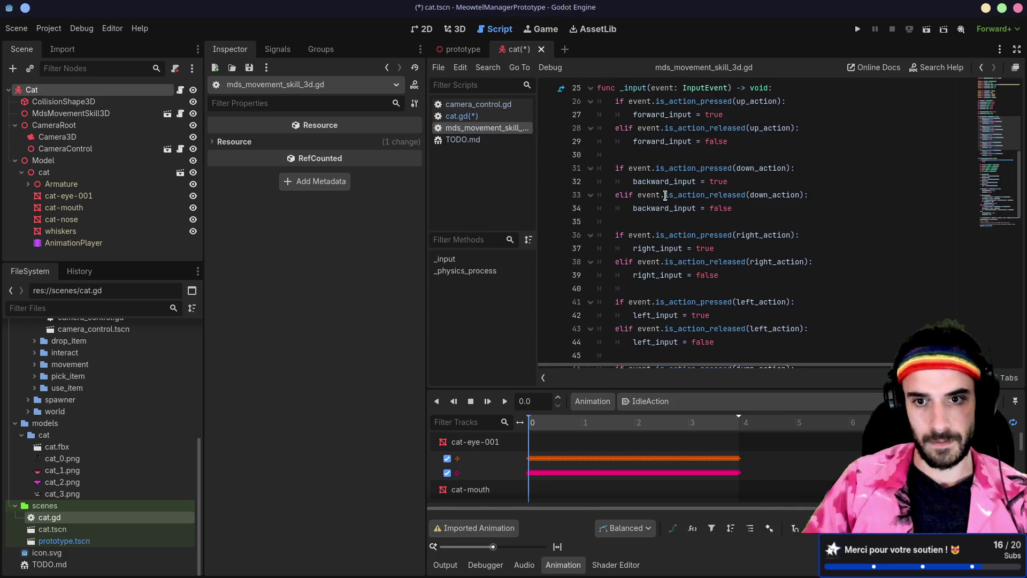
scroll(677, 174, "down", 9)
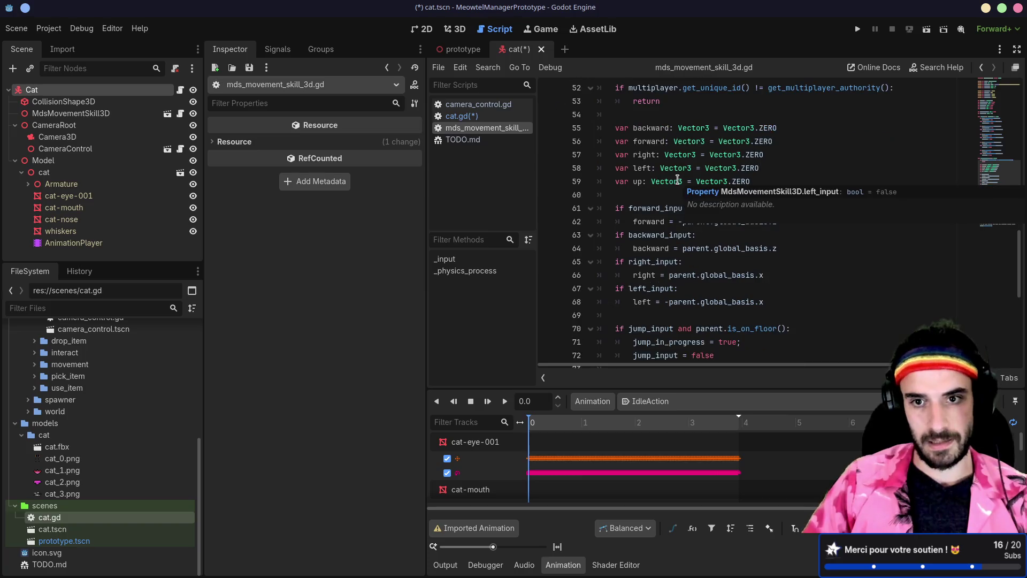
scroll(624, 161, "down", 7)
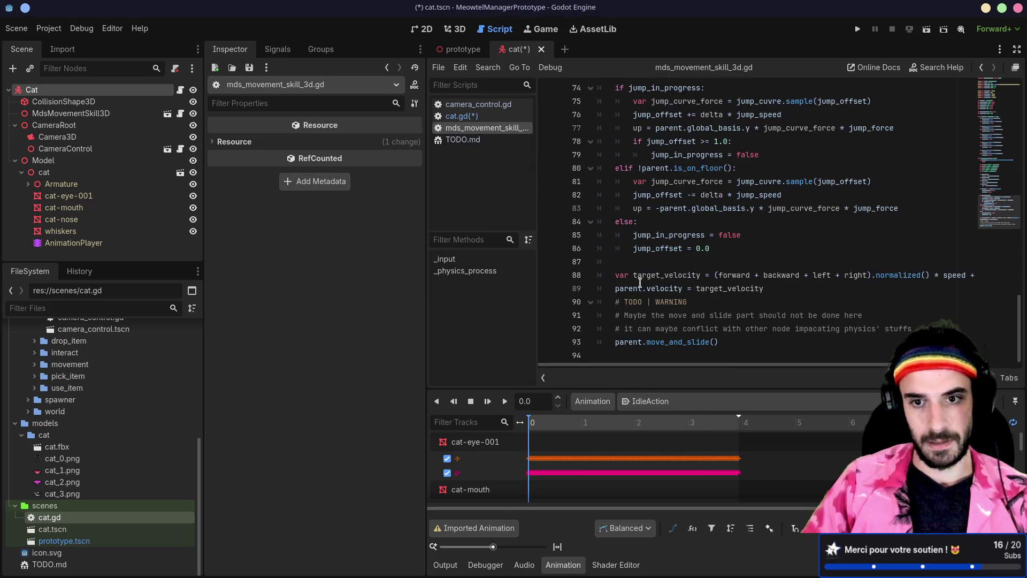
Step: Back in cat.gd, re-enter velocity on line 4 using autocomplete
left_click(180, 89)
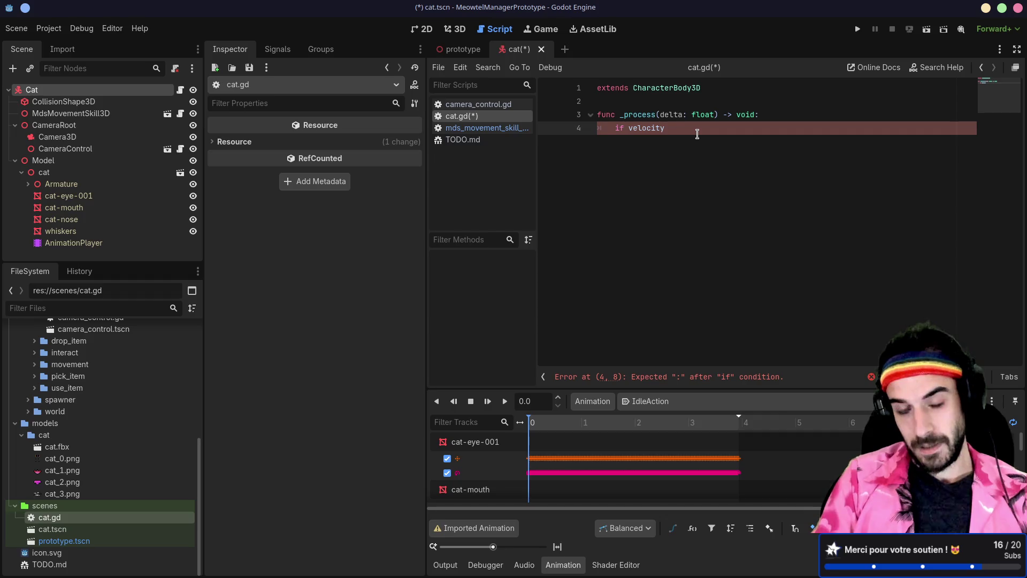
type(".dis")
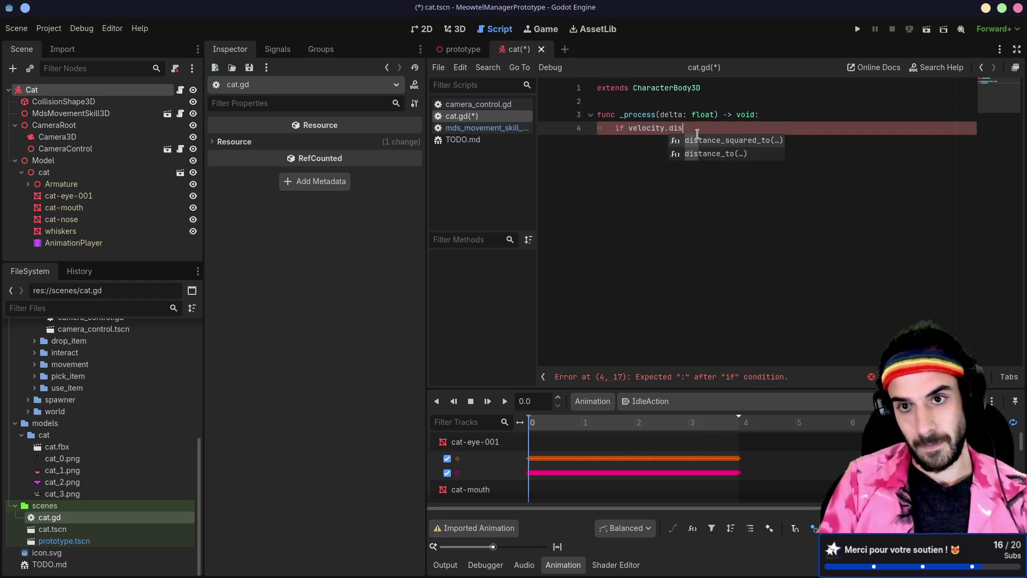
key("BackSpace")
key("BackSpace")
key("BackSpace")
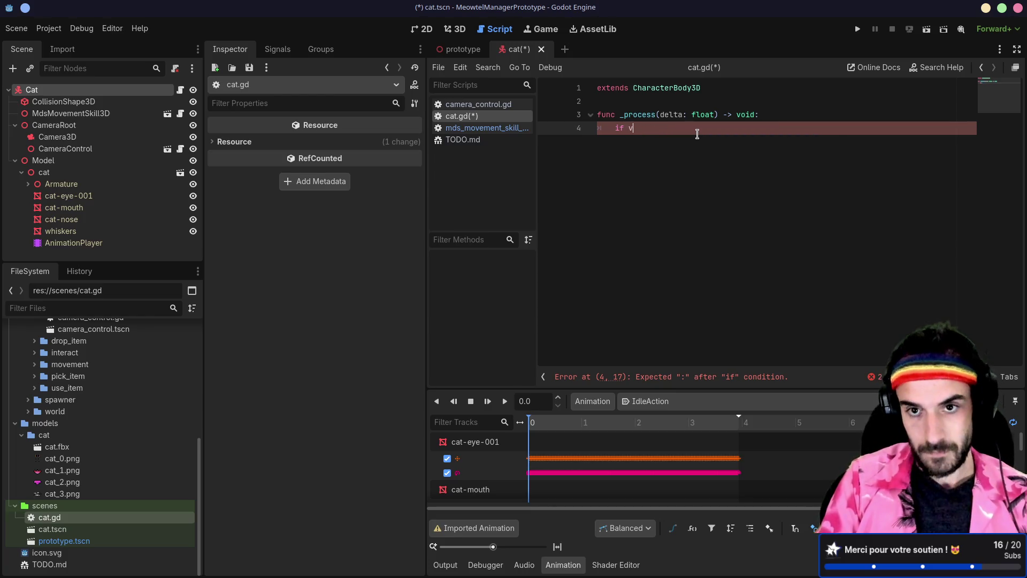
type("el")
key("Return")
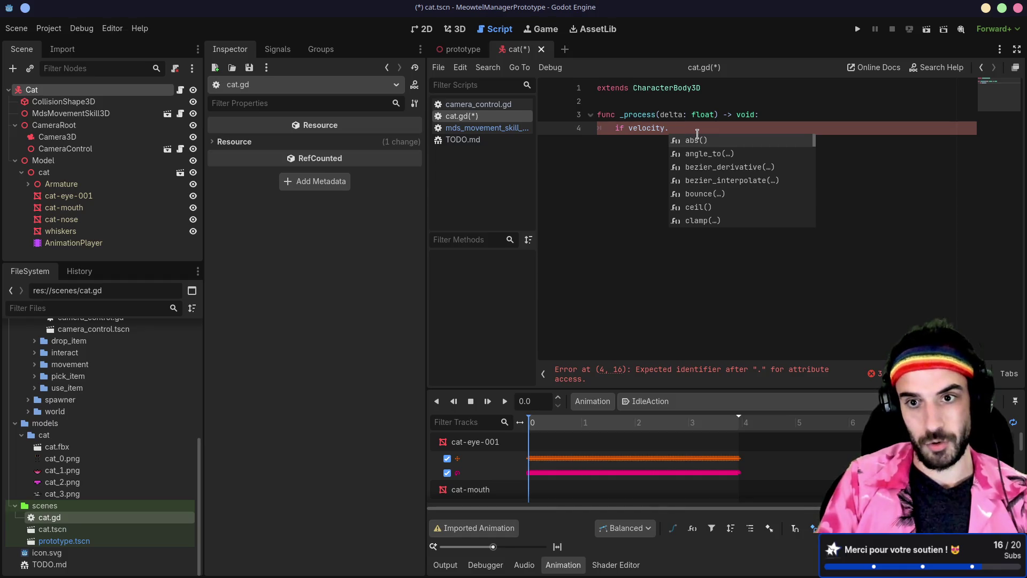
Step: Browse velocity's method suggestions filtered by 's' for a vector size method
type("dis")
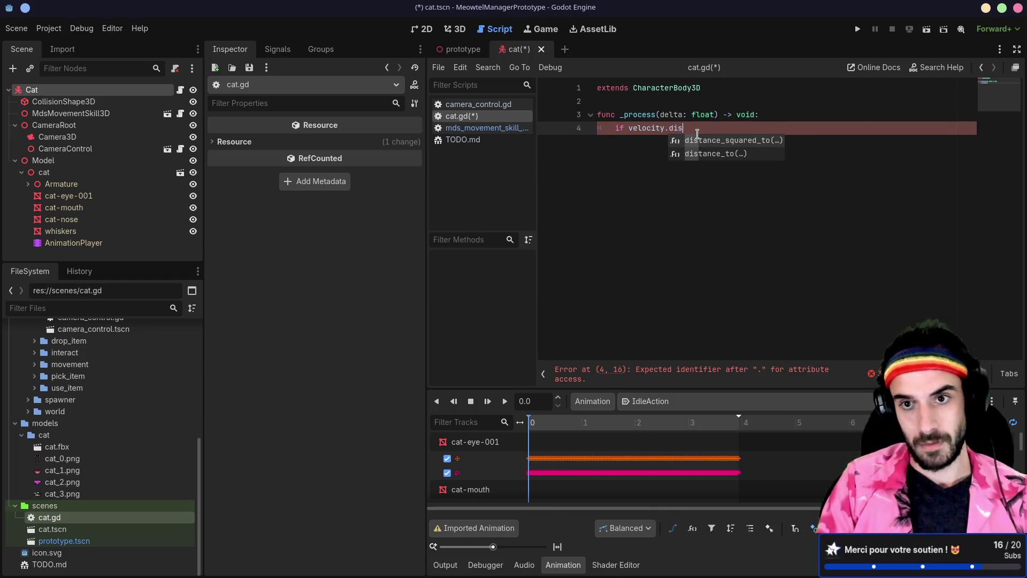
key("BackSpace")
key("BackSpace")
key("BackSpace")
type("si")
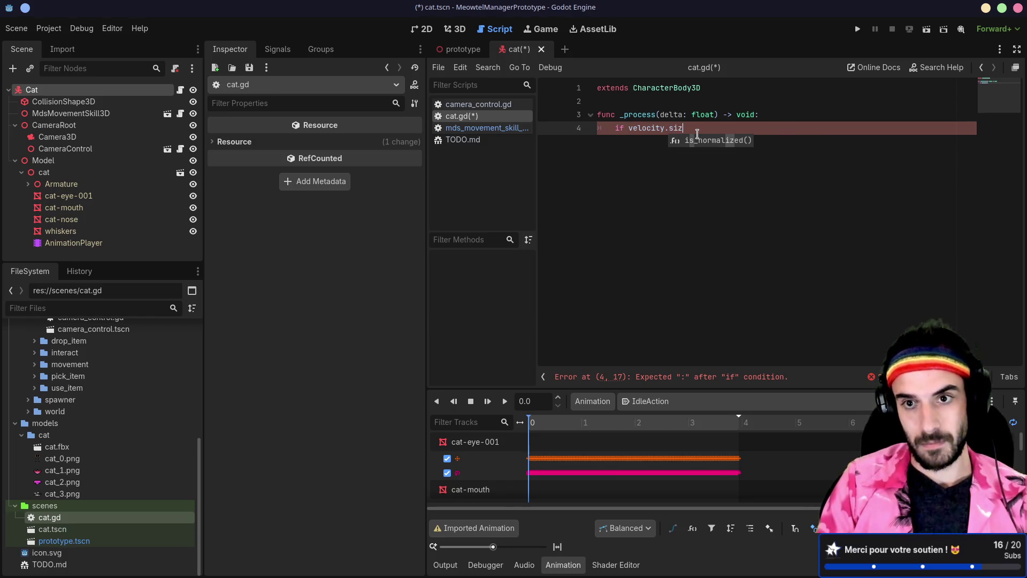
key("BackSpace")
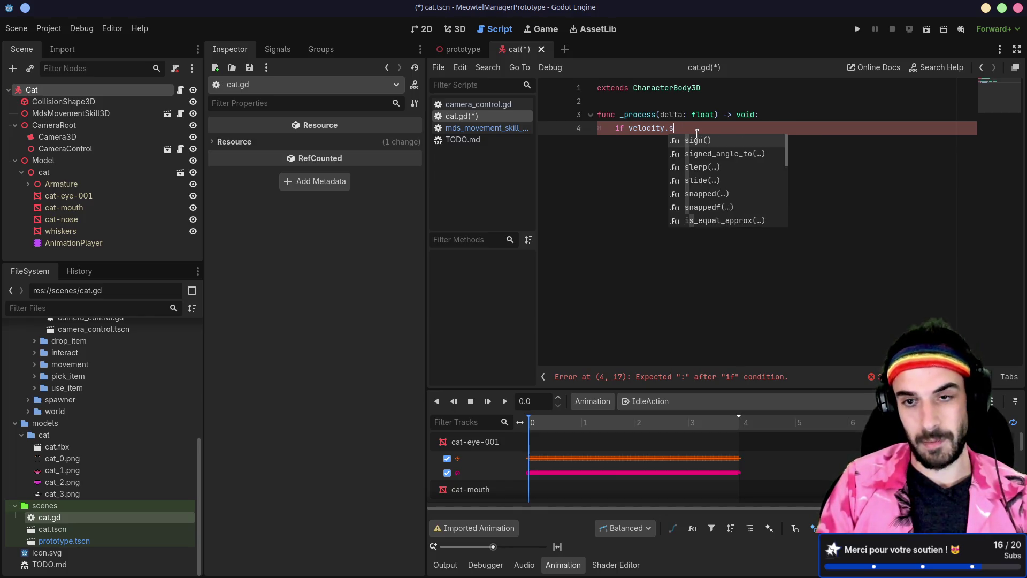
key("Down")
key("Down")
key("Down")
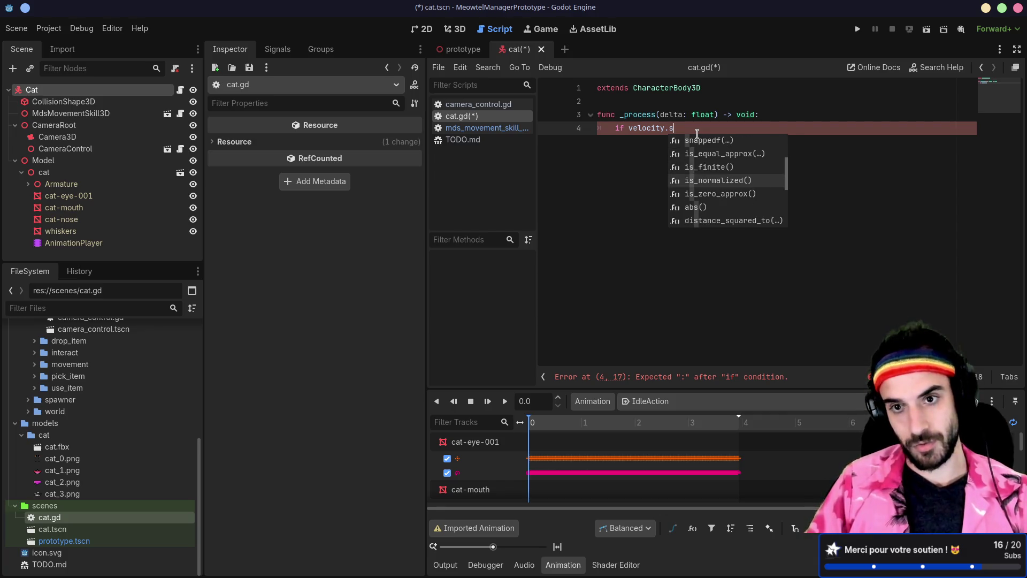
key("Down")
key("Down")
key("Down")
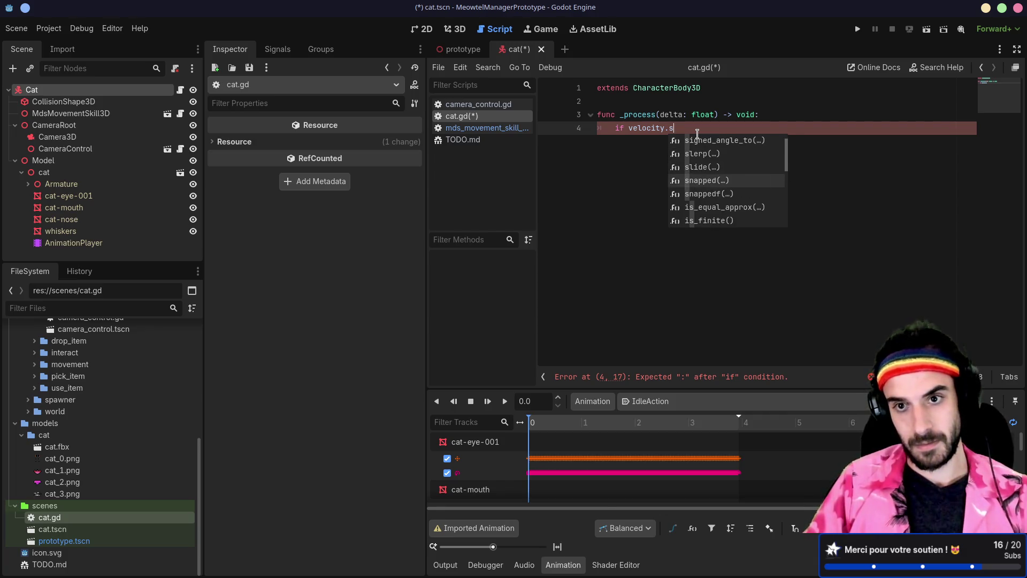
key("alt+Tab")
Step: Search 'godot size of vector' in a new Firefox tab and open the Reddit 'Vector length' thread
left_click(512, 12)
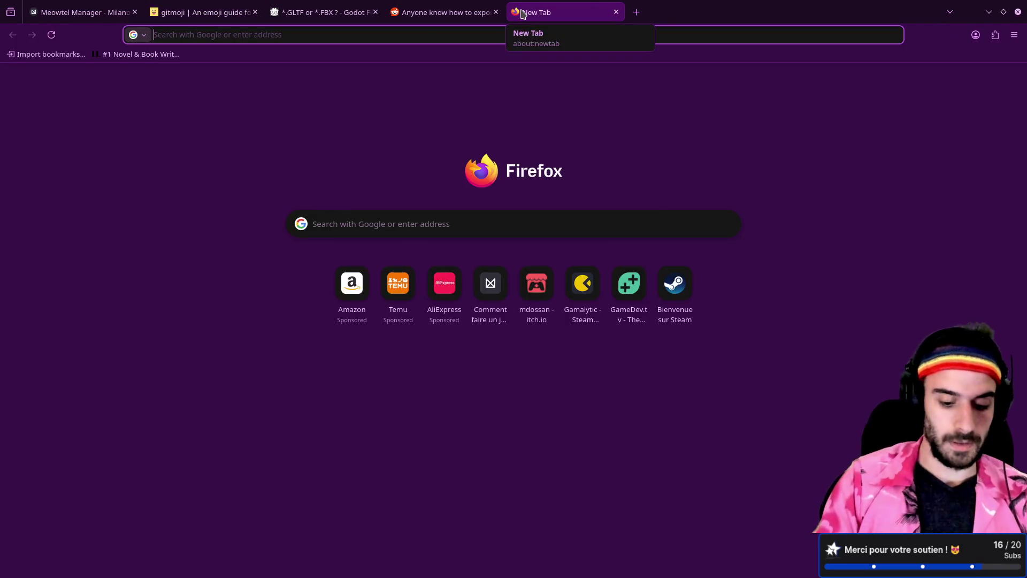
type("godot size of ")
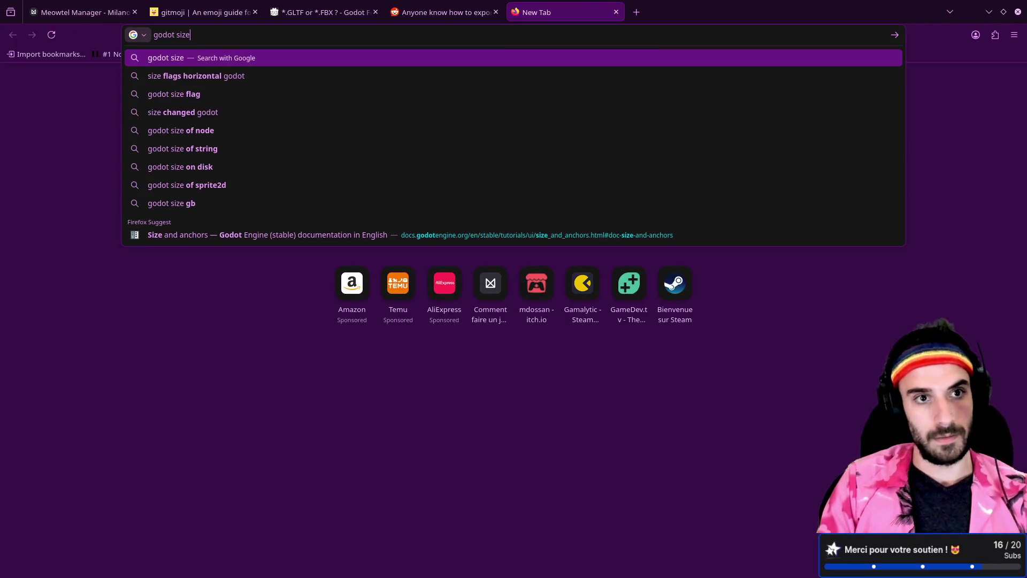
type("vector")
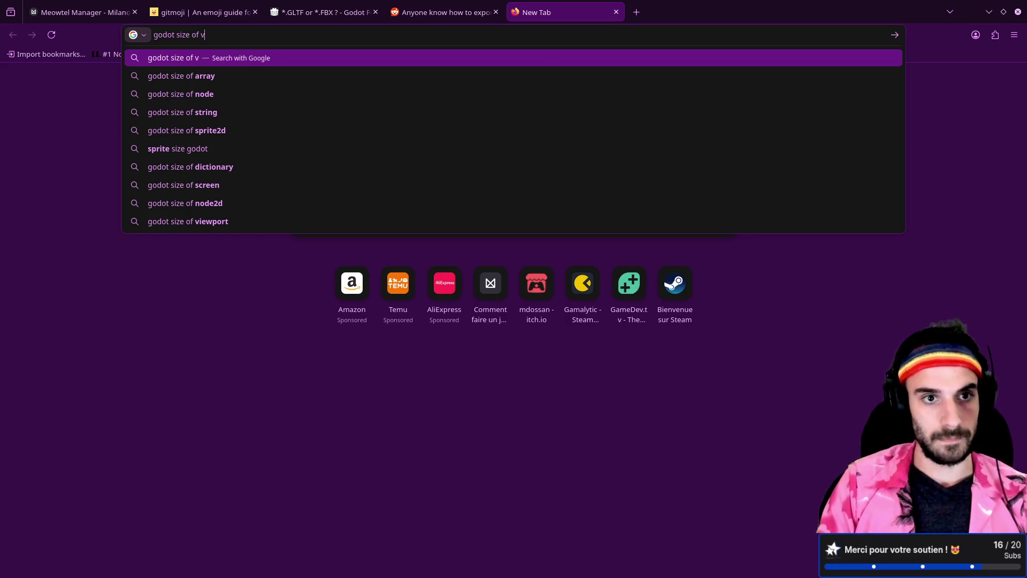
key("Return")
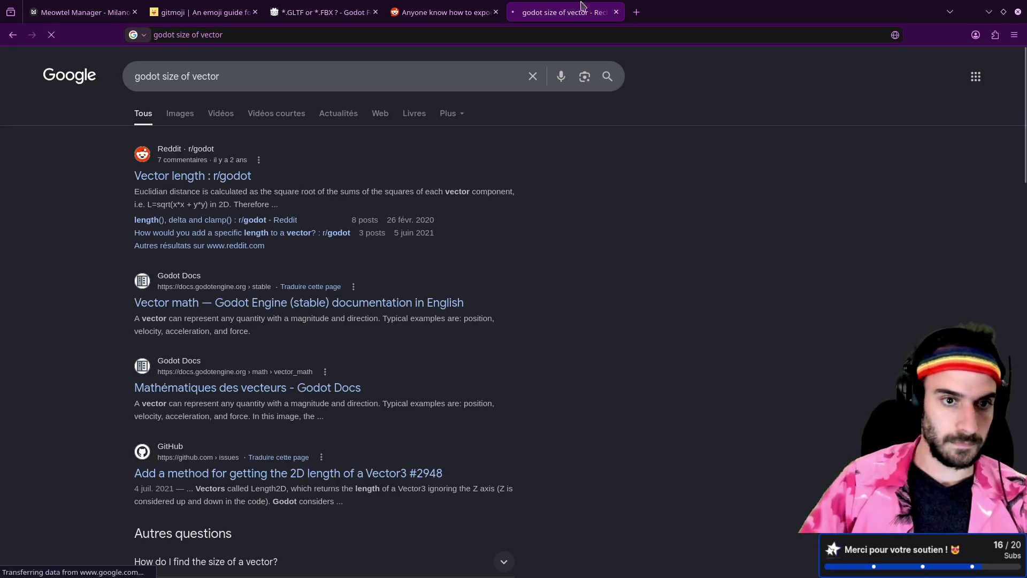
left_click(230, 174)
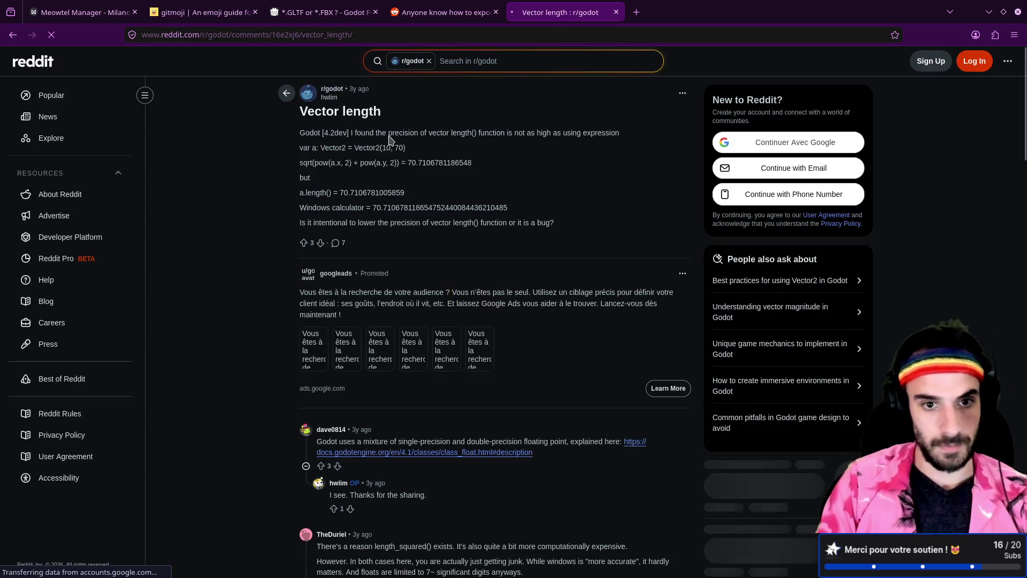
key("alt+Tab")
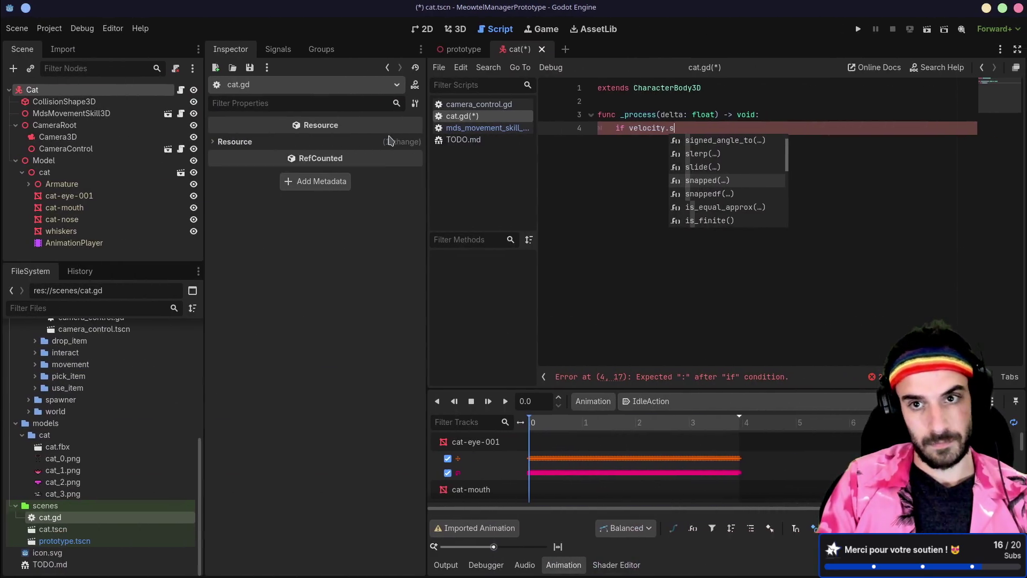
Step: Complete the condition as velocity.length() and glance at its documentation
key("BackSpace")
type("le")
key("Return")
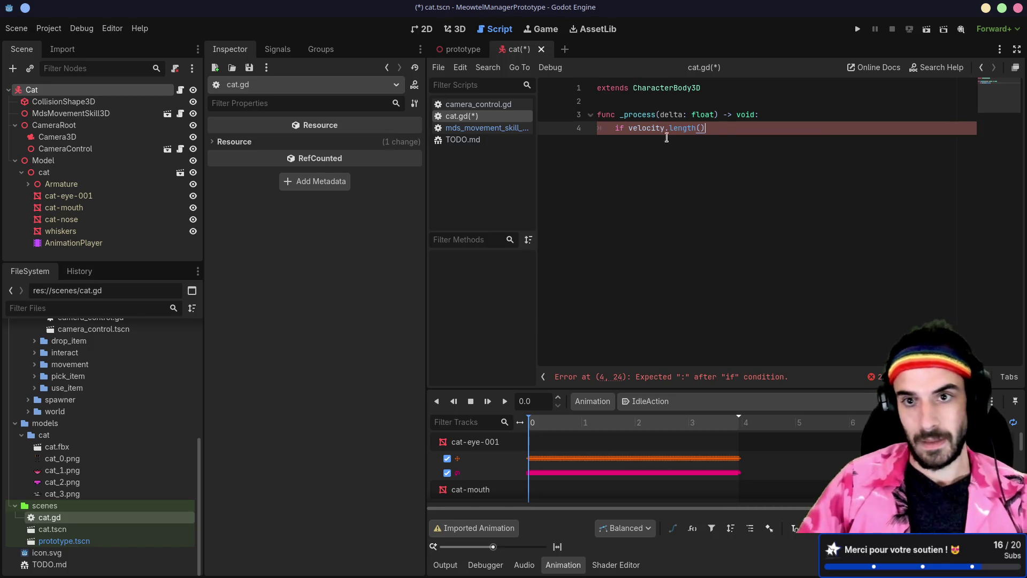
left_click(682, 129, "ctrl")
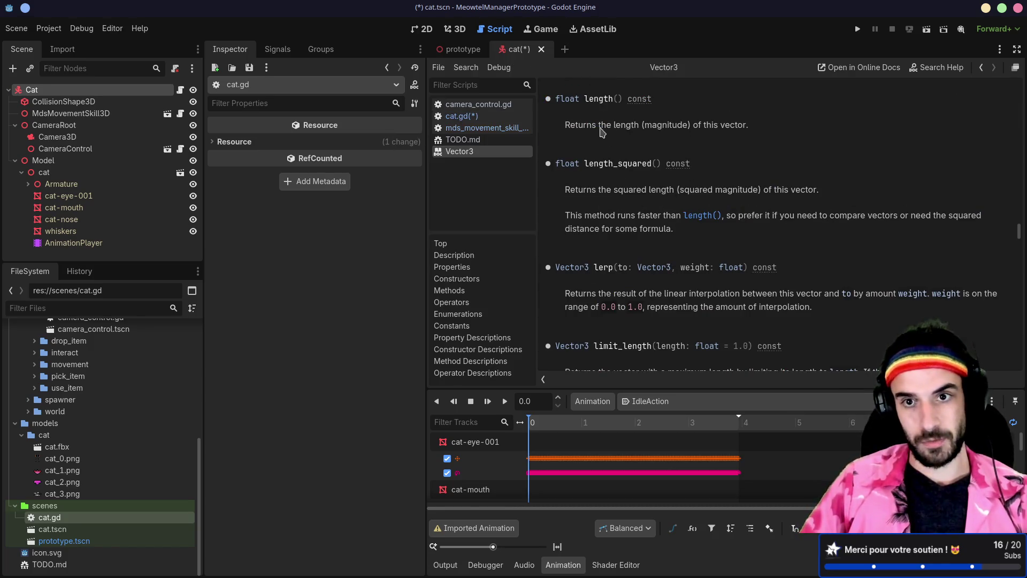
key("alt+Left")
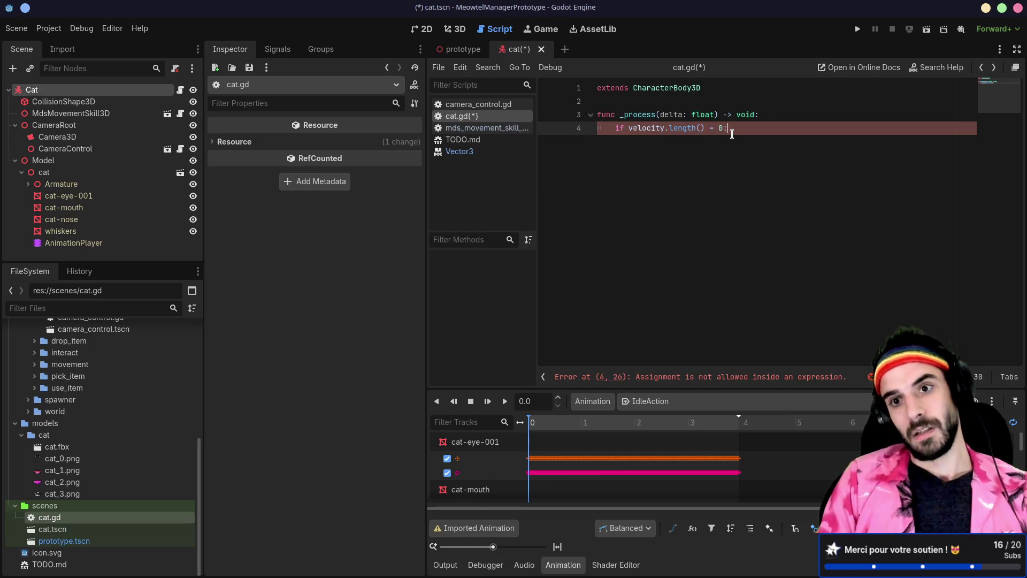
Step: Add 'return' on line 5 and change the condition to velocity.length() == 0
key("Return")
type("return")
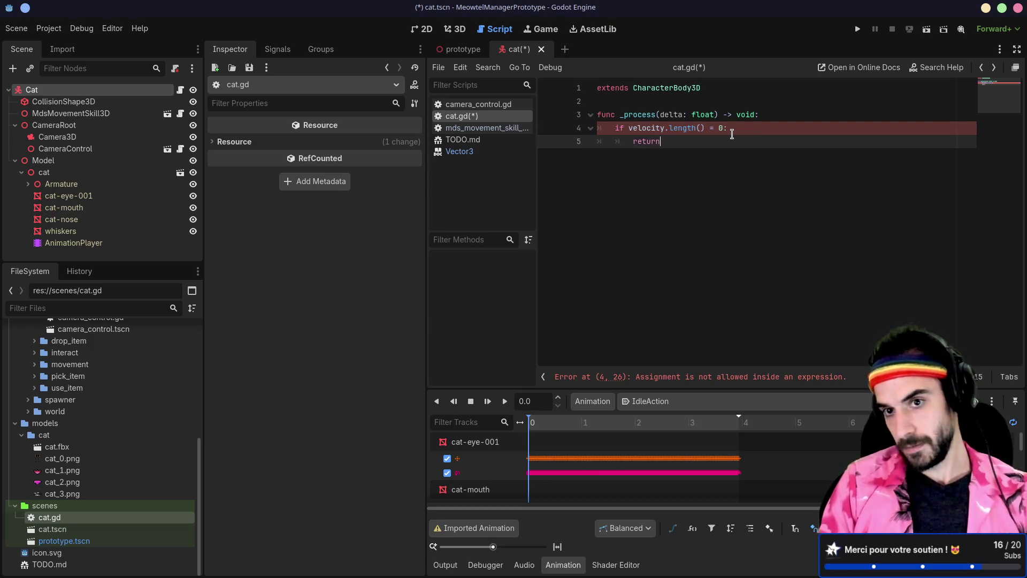
type("urn")
key("Return")
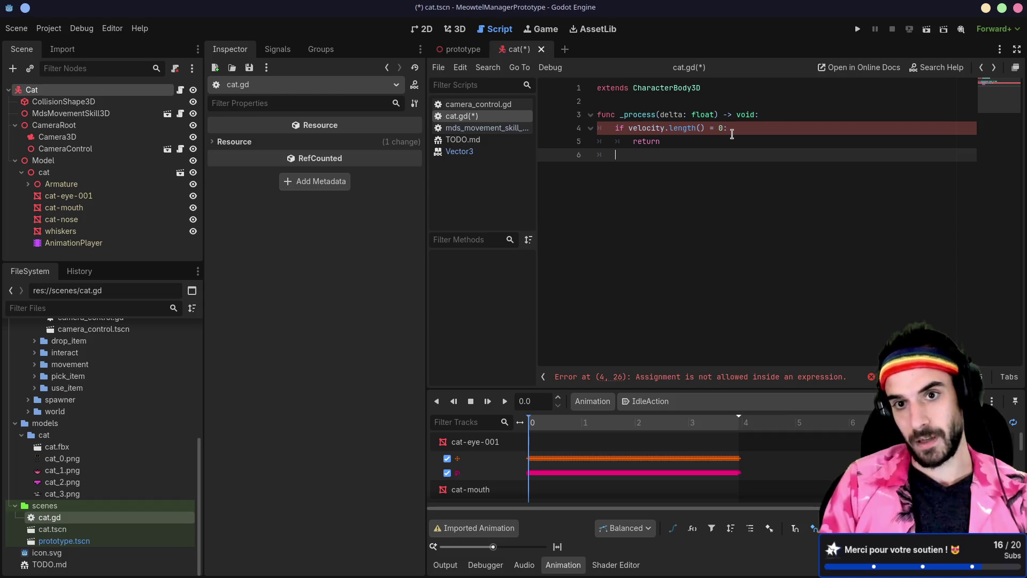
key("Return")
left_click(700, 128)
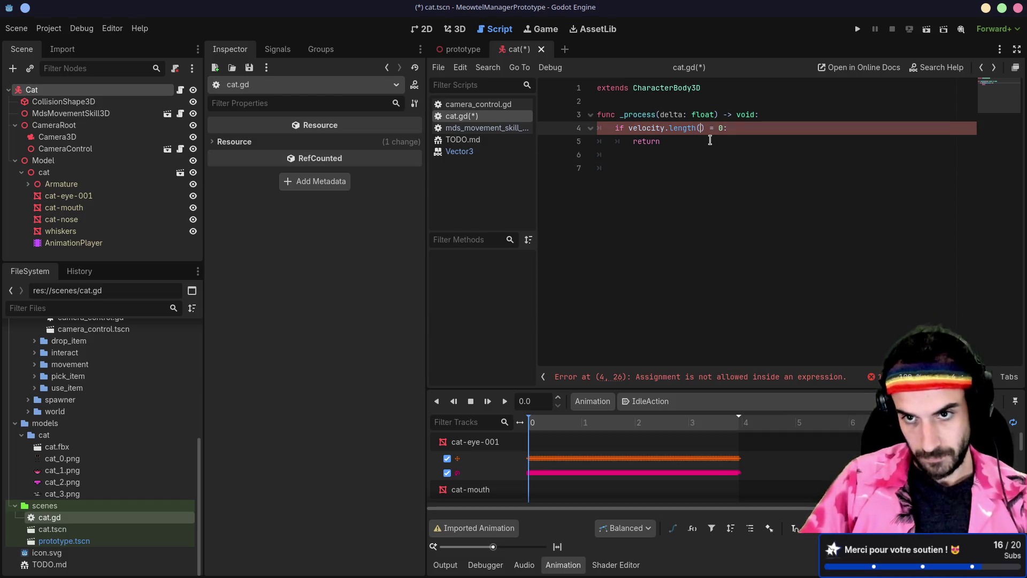
type("=")
left_click(646, 162)
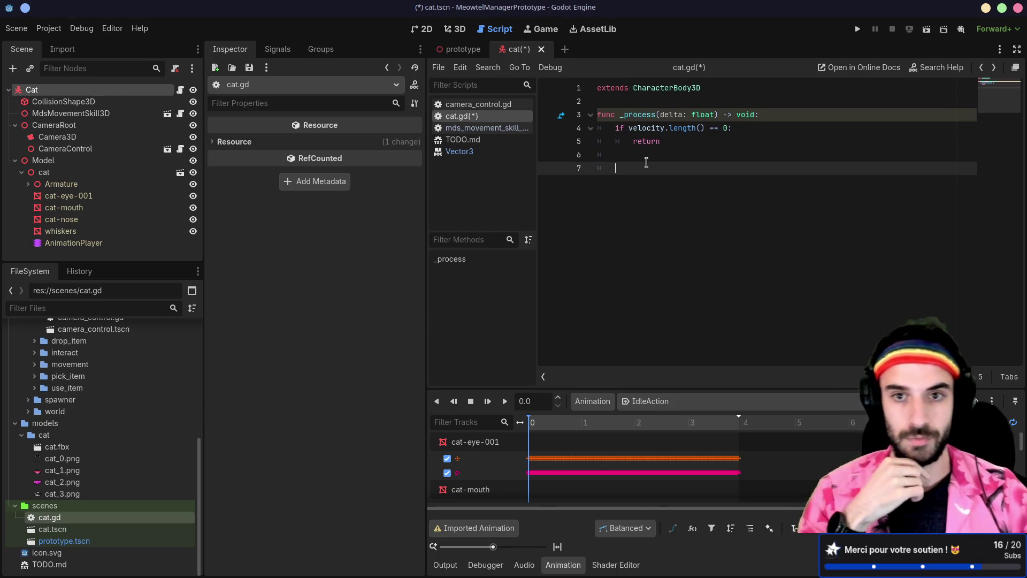
key("BackSpace")
key("BackSpace")
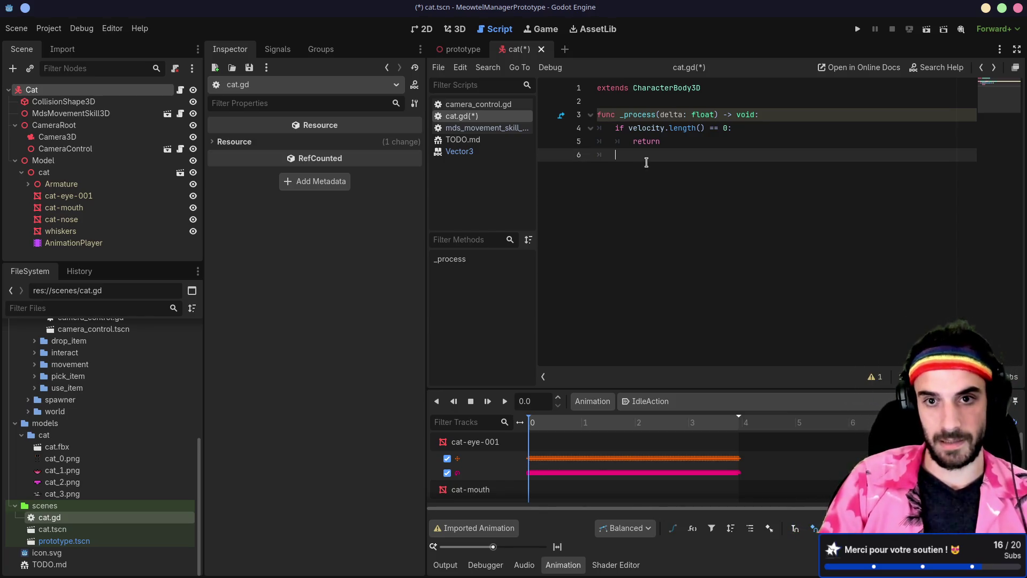
key("Return")
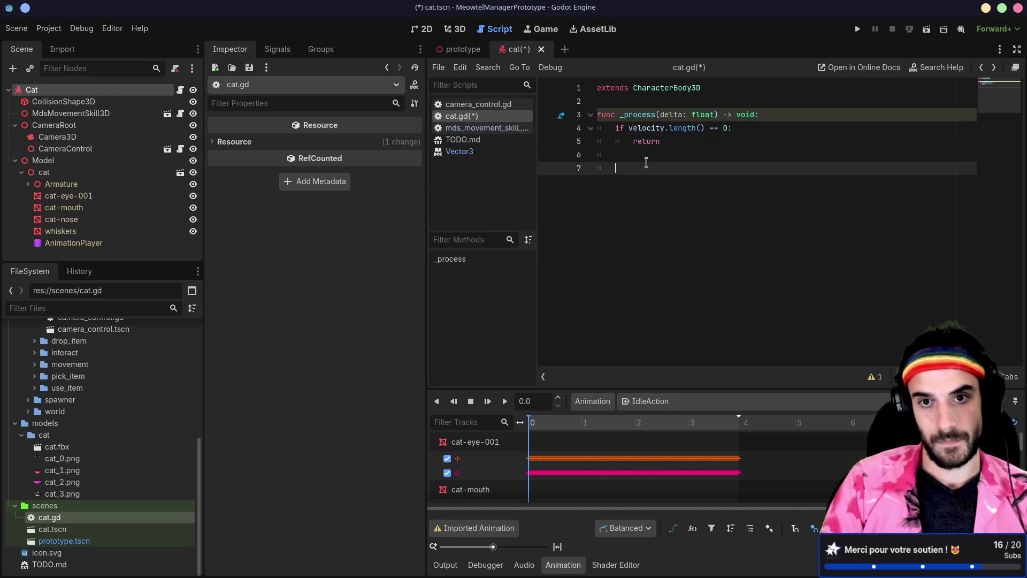
type("if")
key("BackSpace")
key("BackSpace")
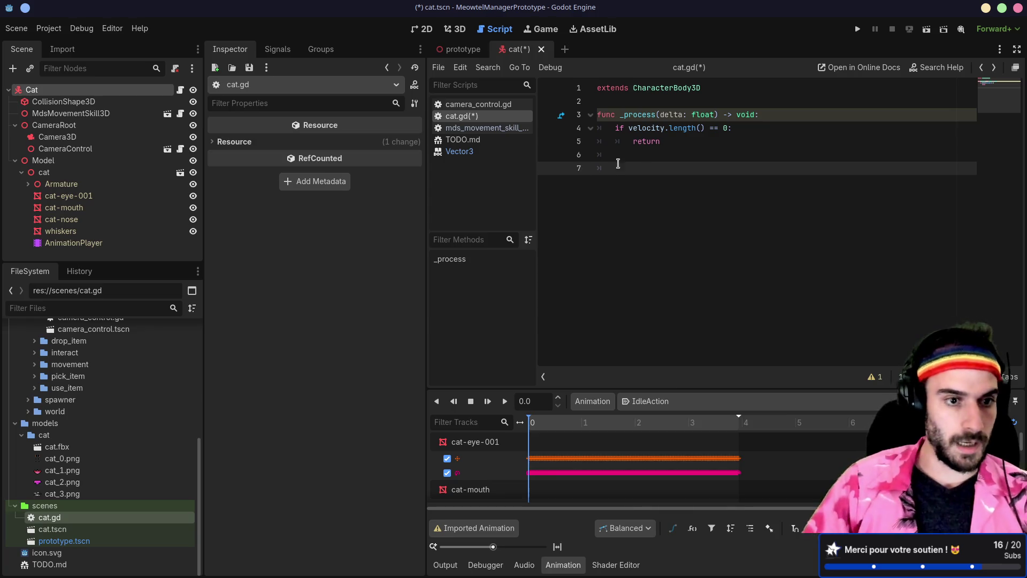
right_click(98, 245)
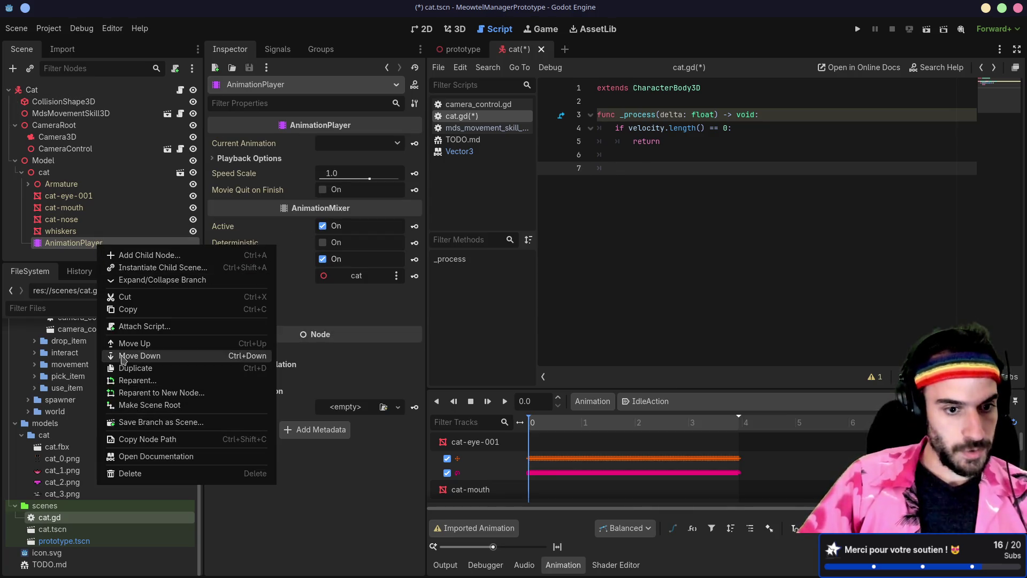
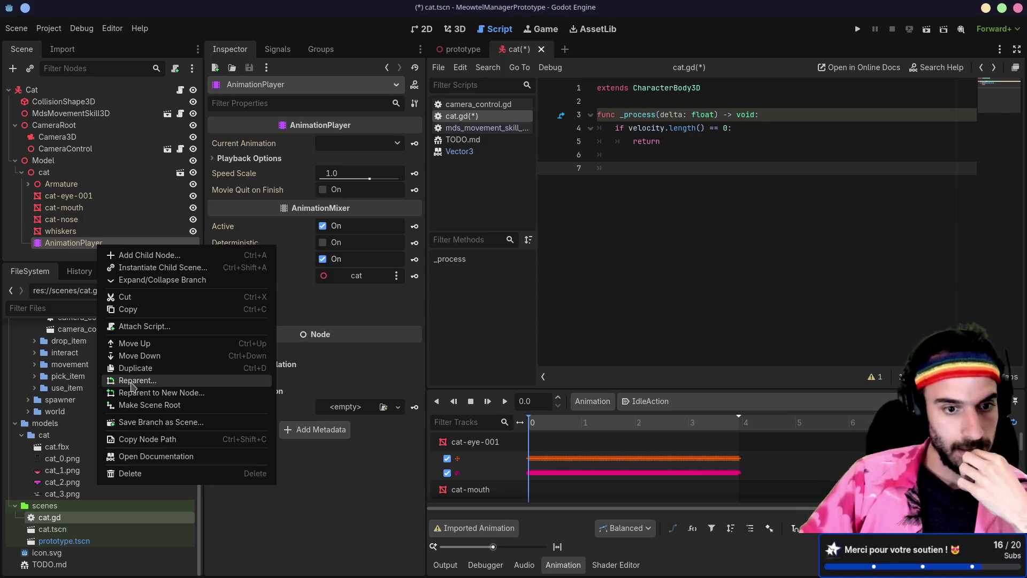
Step: Rename the imported cat model node to CatModel
left_click(53, 176)
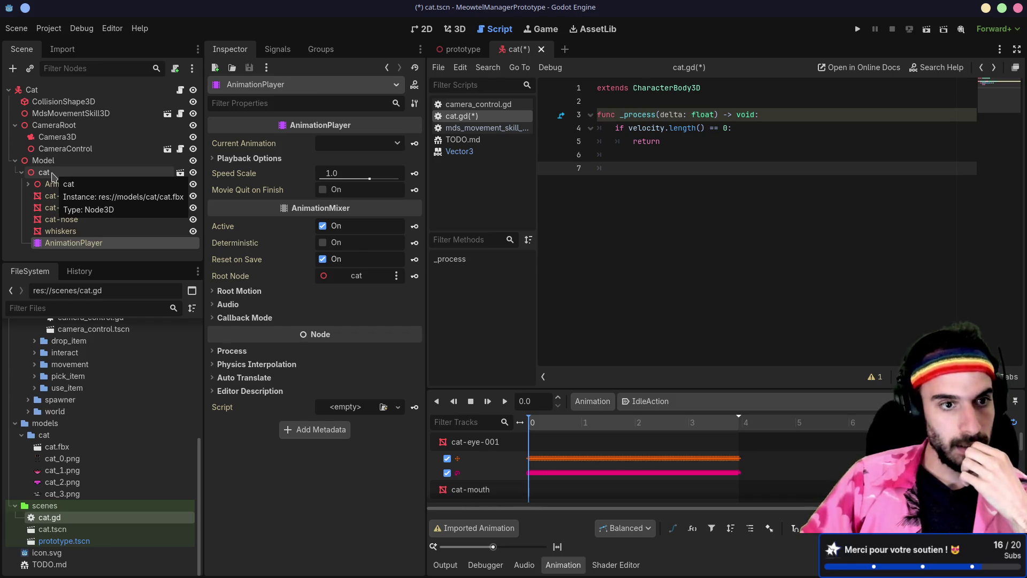
double_click(45, 173)
type("CatModel")
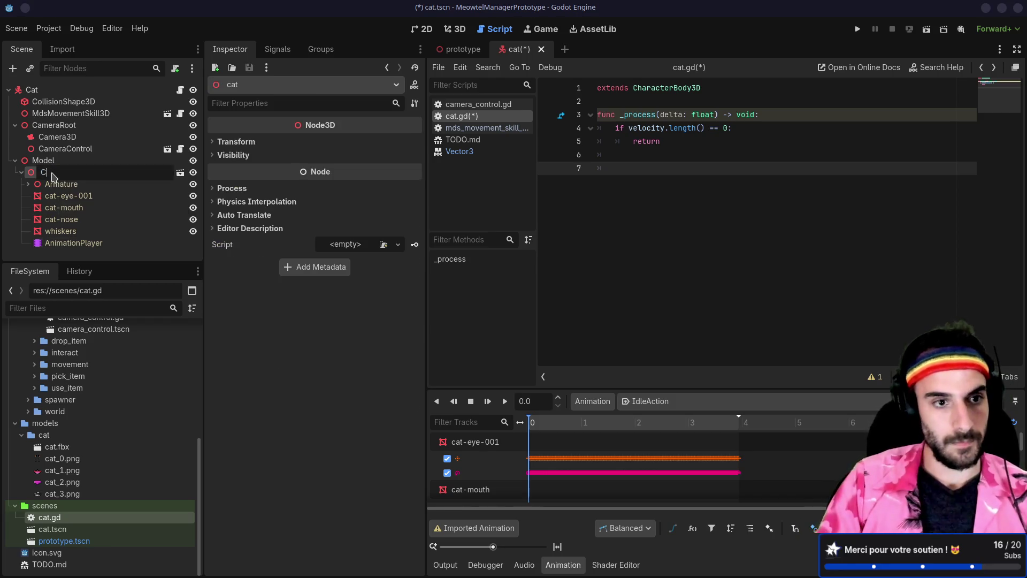
key("Return")
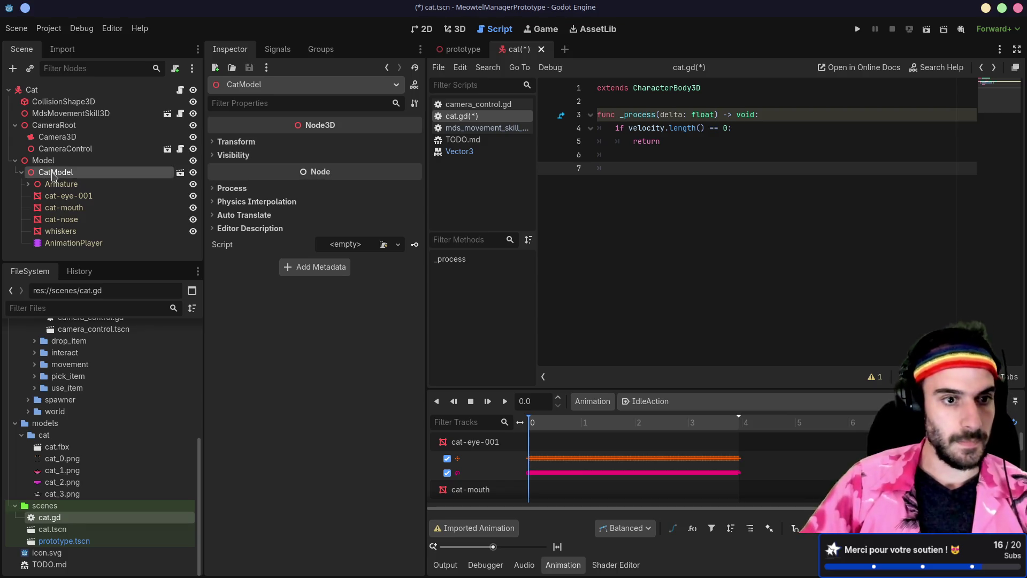
Step: Enable Access as Unique Name on CatModel and start attaching a script to it
right_click(62, 176)
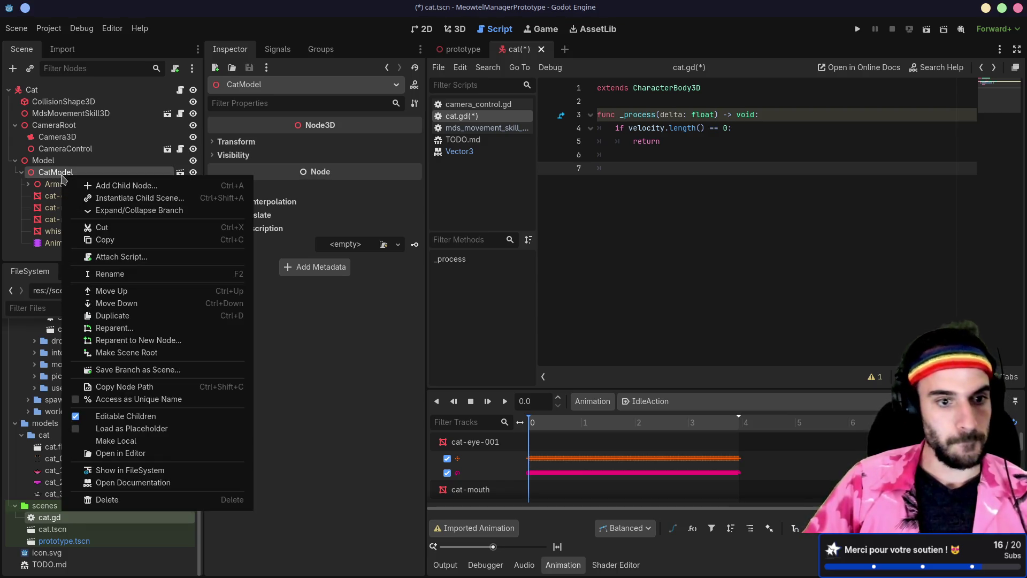
left_click(139, 399)
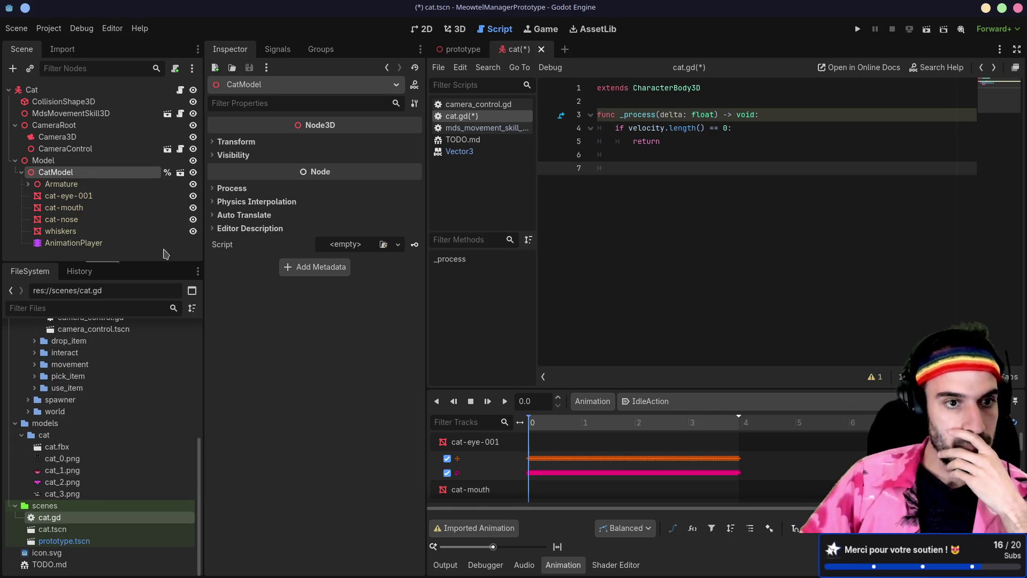
double_click(103, 175)
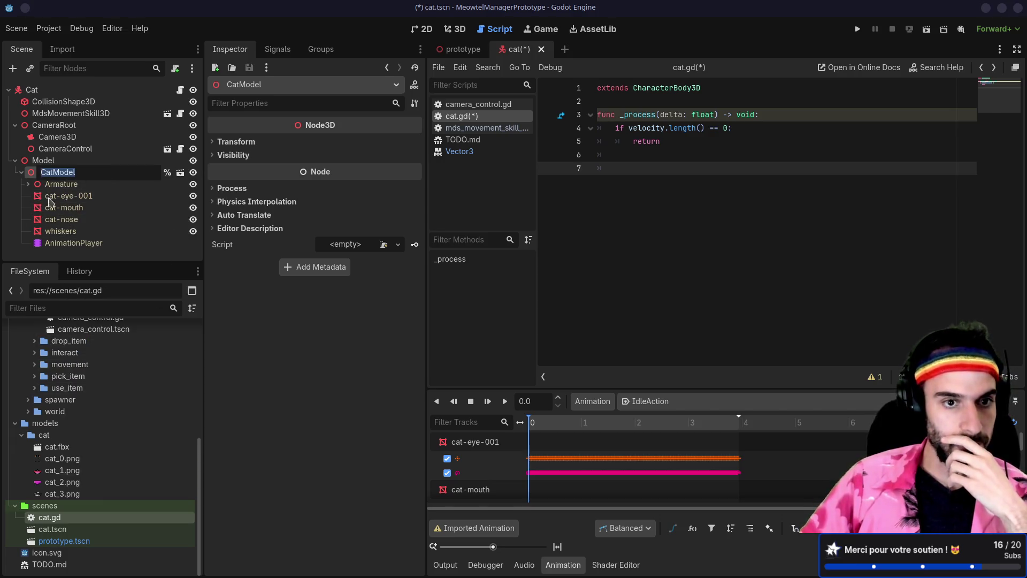
key("Escape")
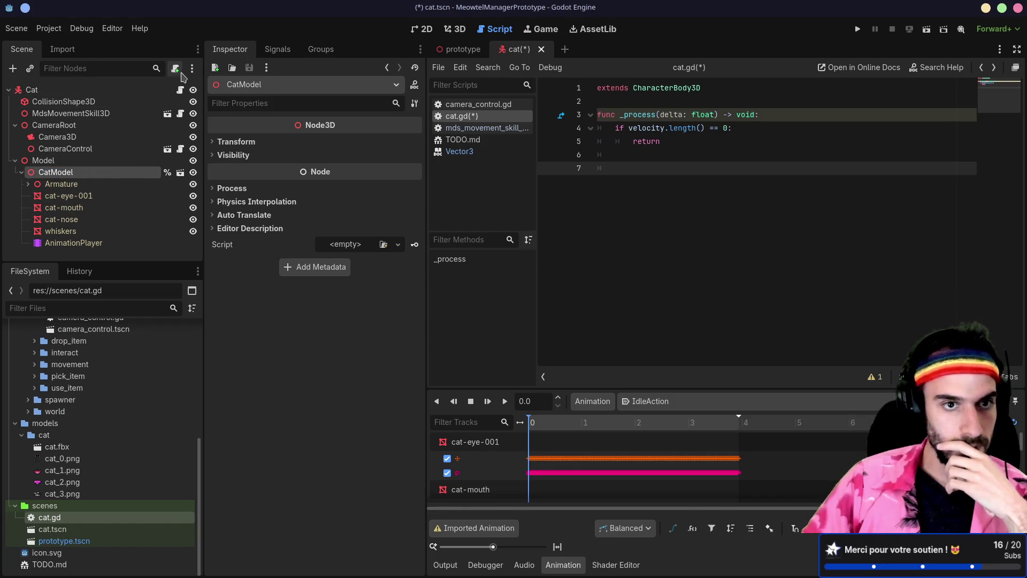
left_click(175, 69)
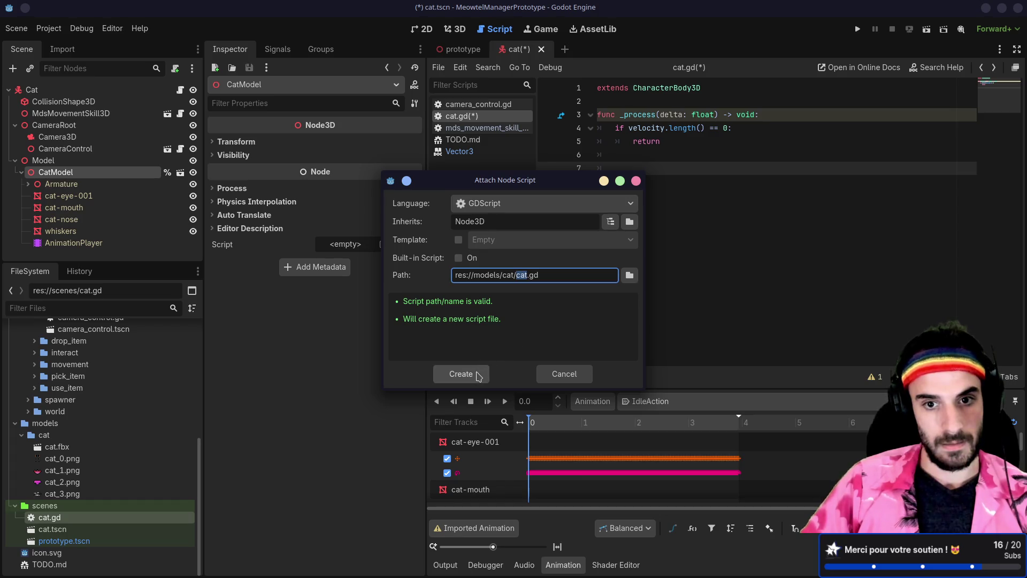
Step: Create cat/cat.gd for CatModel with var animationPlayer = $AnimationPlayer and save it
left_click(479, 374)
key("Return")
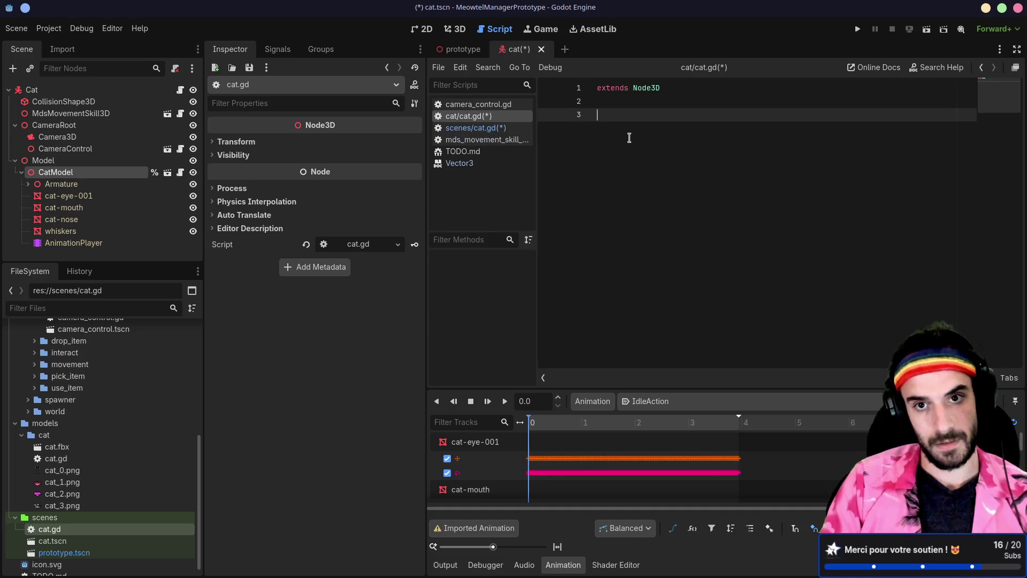
type("var")
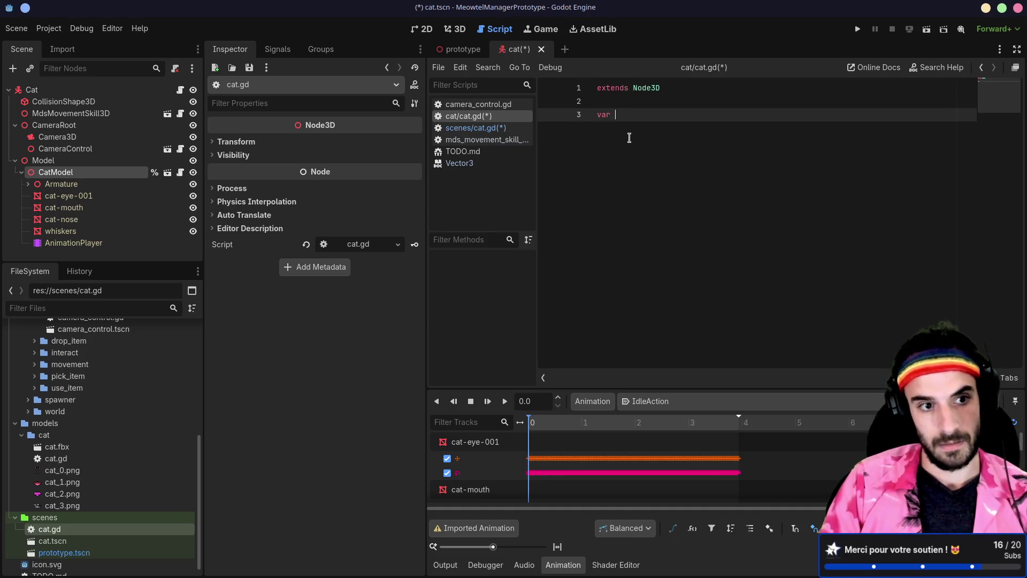
type(" animation")
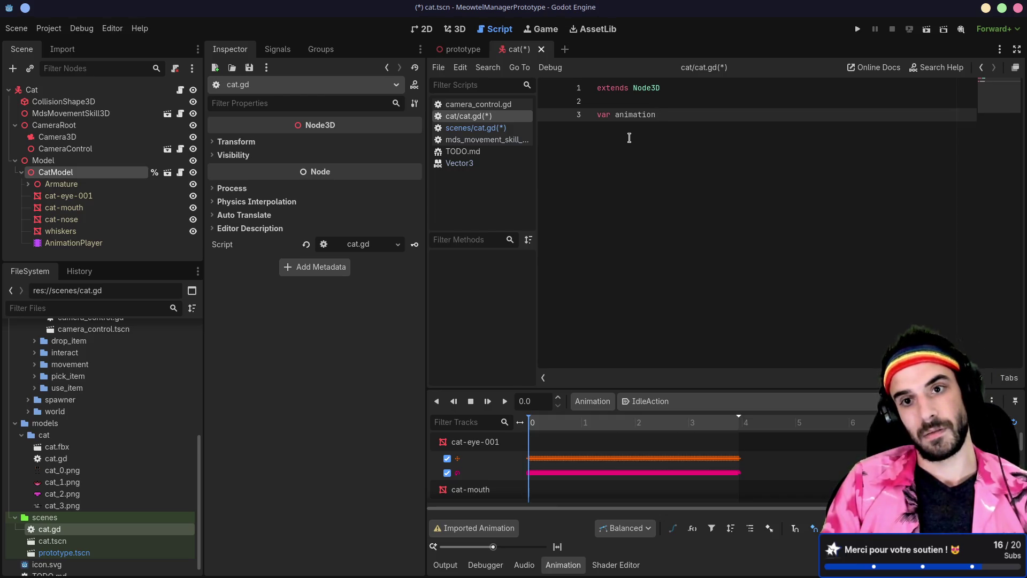
type("Player = ")
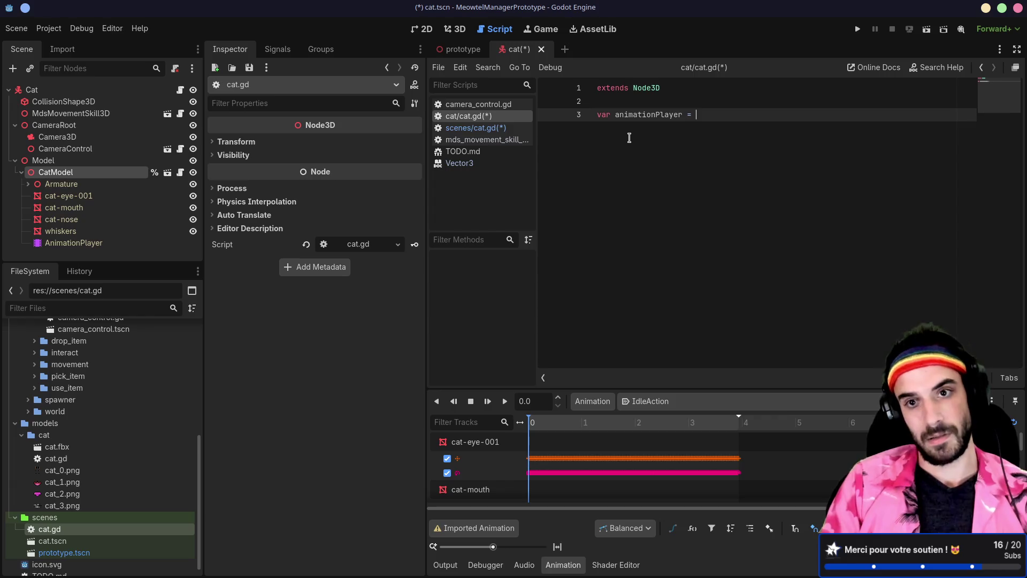
type("$anim")
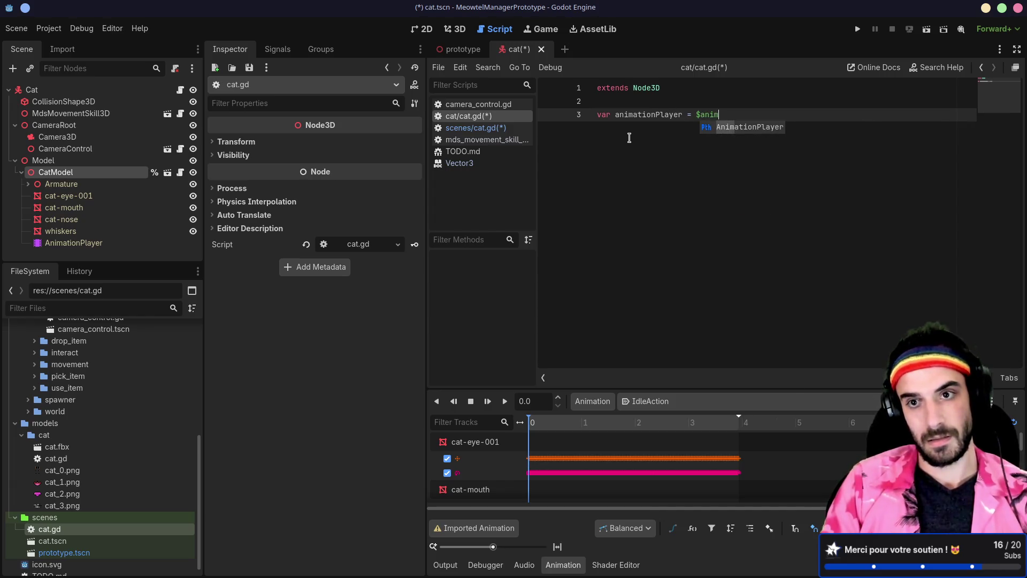
key("Return")
key("ctrl+s")
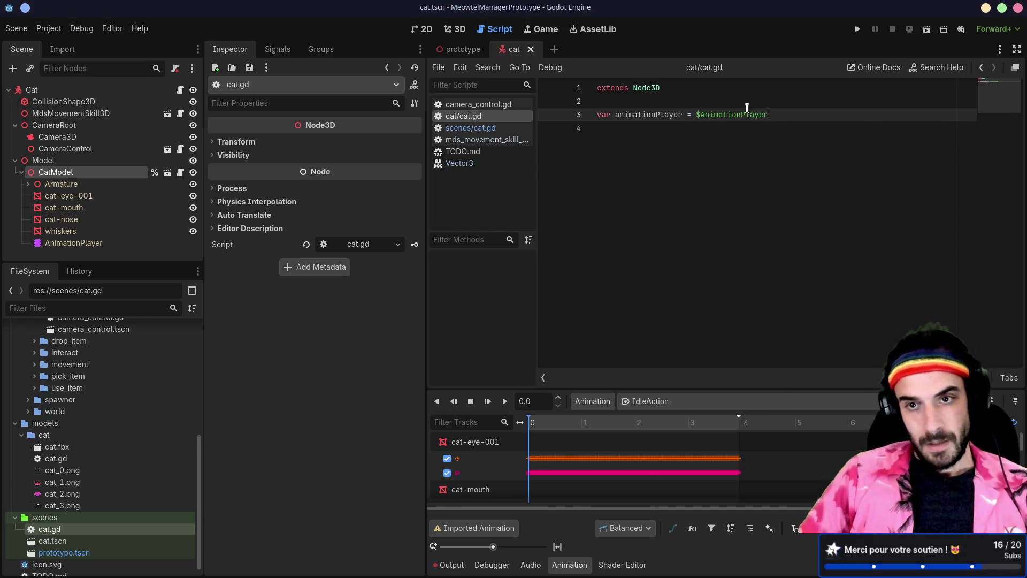
Step: Split $AnimationPlayer off the declaration and add a _ready() function
left_click(695, 114)
key("BackSpace")
key("BackSpace")
key("BackSpace")
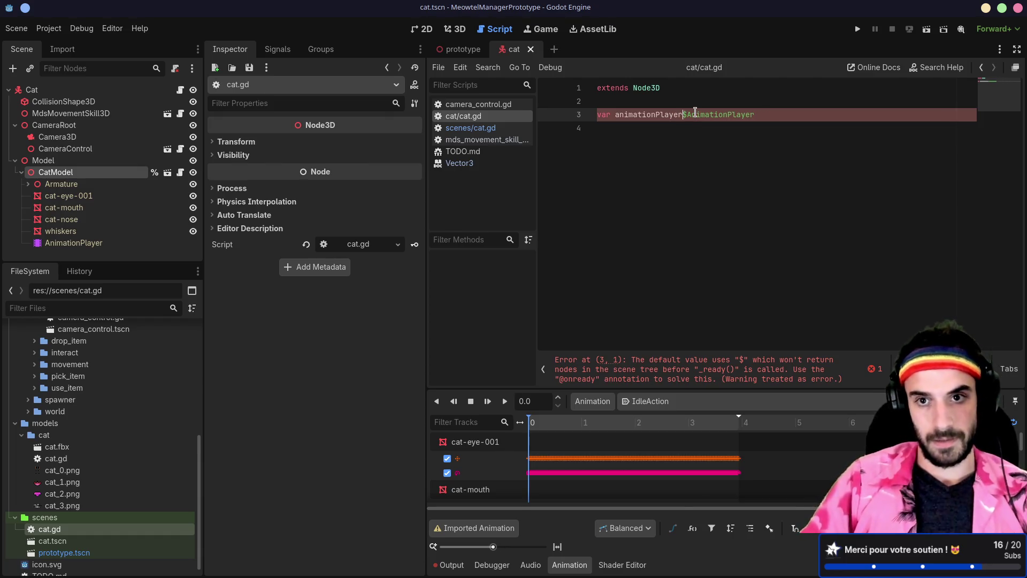
key("Return")
key("Return")
key("Up")
key("Return")
type("f")
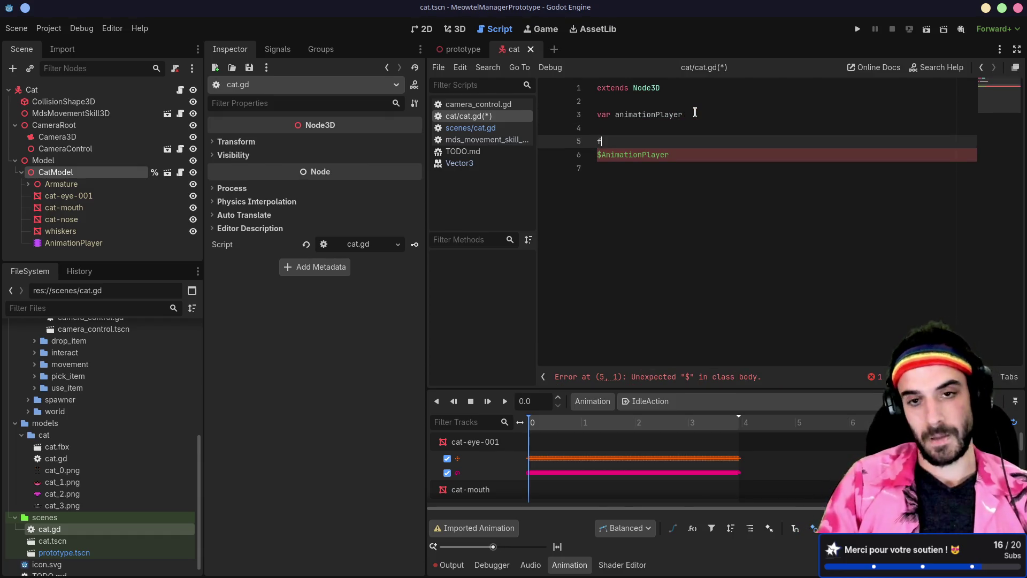
type("unc _rea")
key("Return")
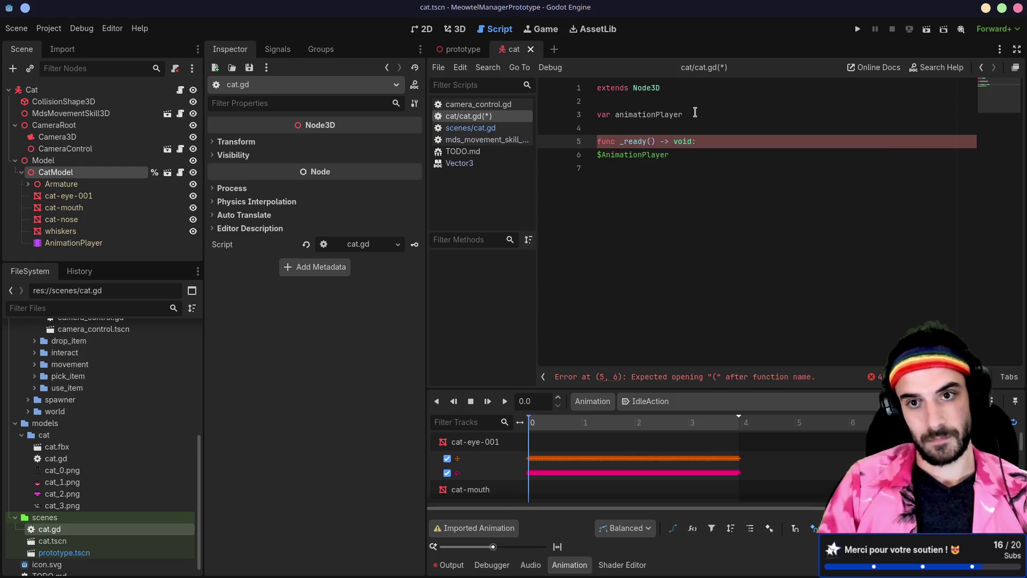
Step: Assign animationPlayer = $AnimationPlayer inside _ready, type it as AnimationPlayer, and save
left_click(597, 155)
key("Tab")
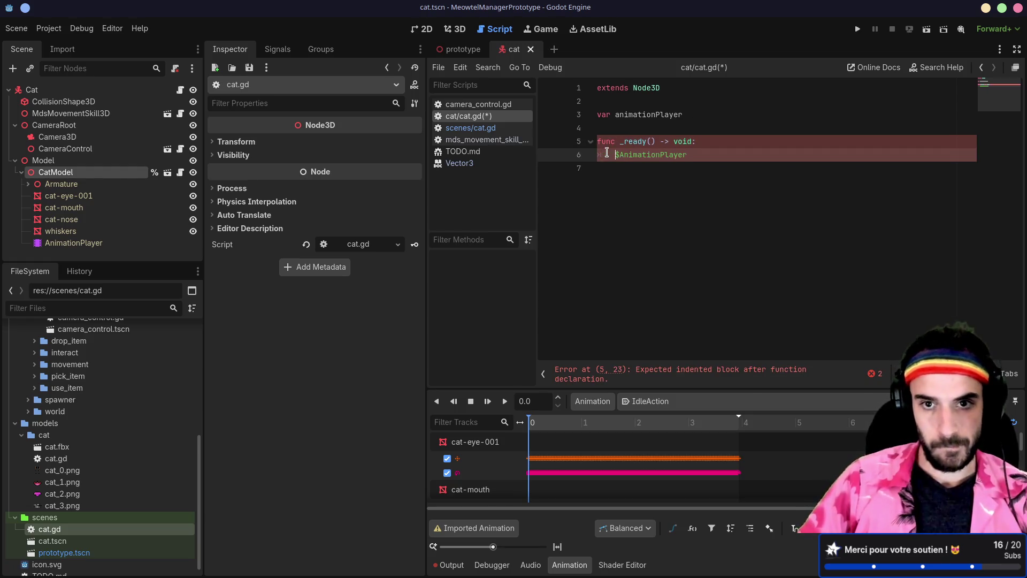
type("animationPlayer")
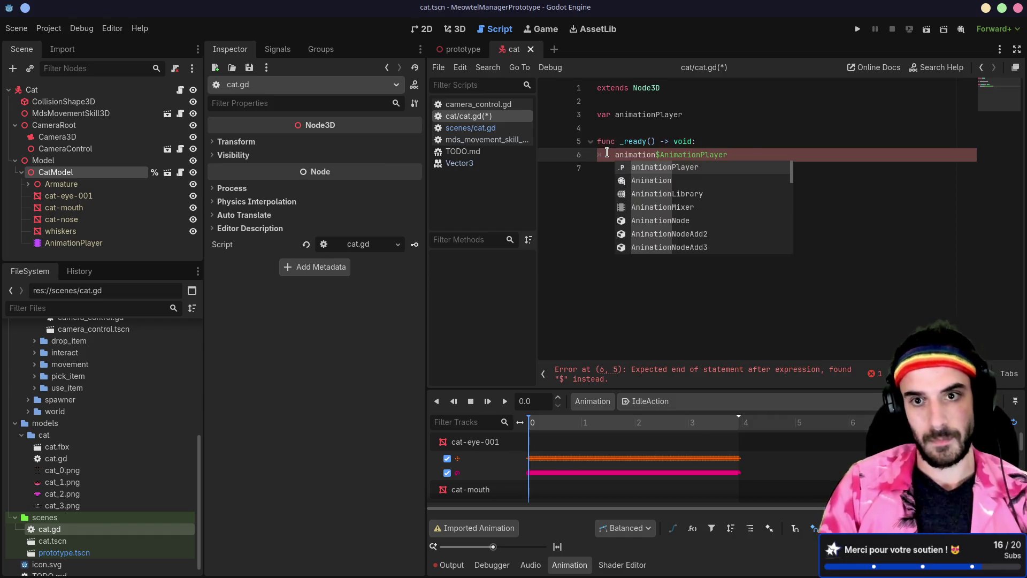
type(" =")
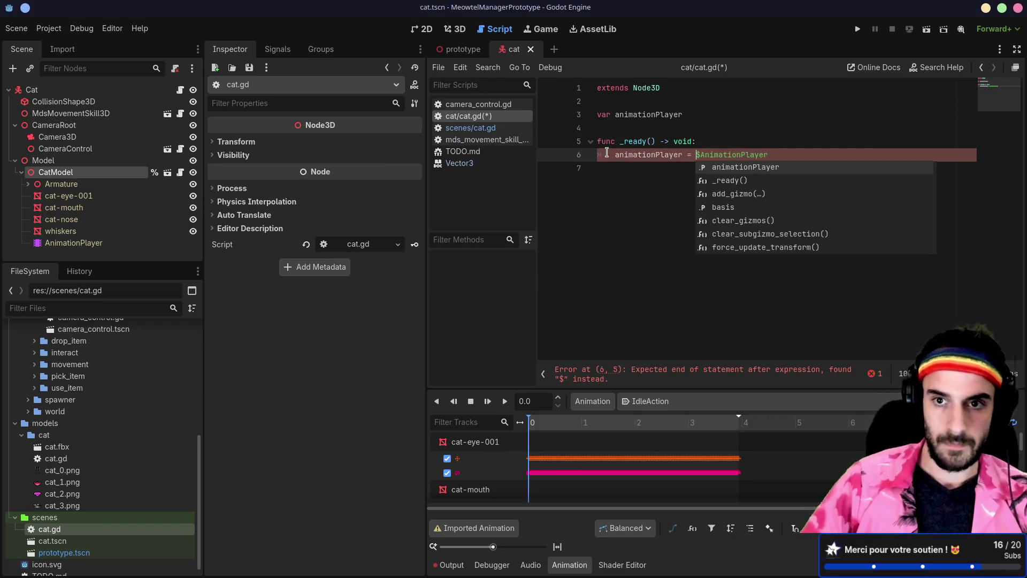
left_click(683, 115)
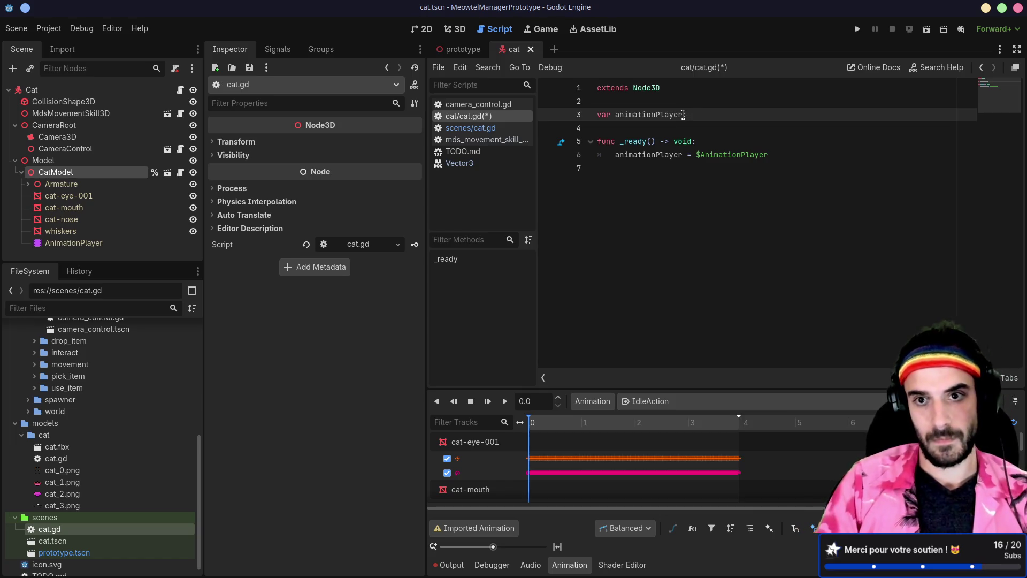
type(": Anima")
type("tionPlay")
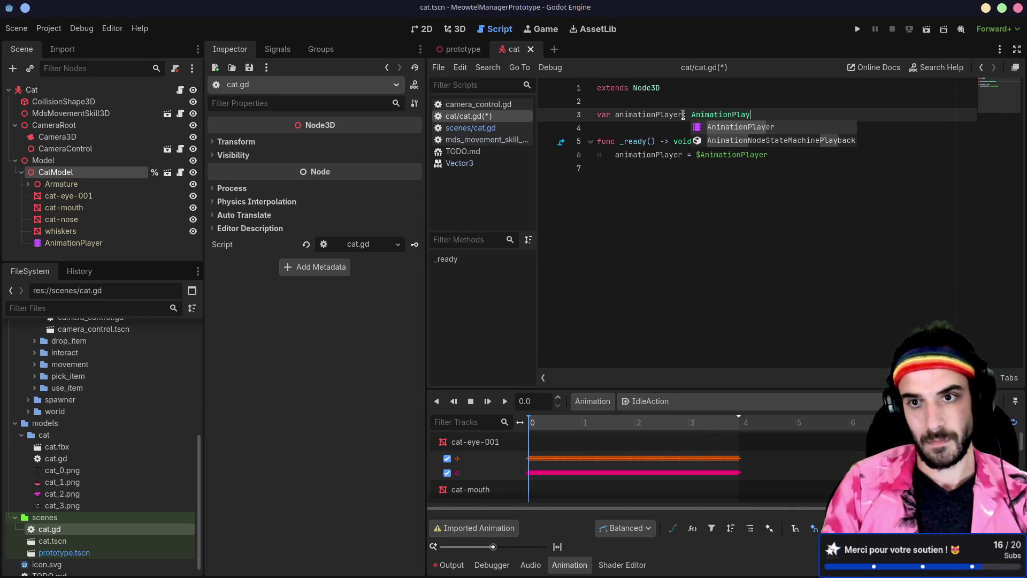
key("Return")
key("ctrl+s")
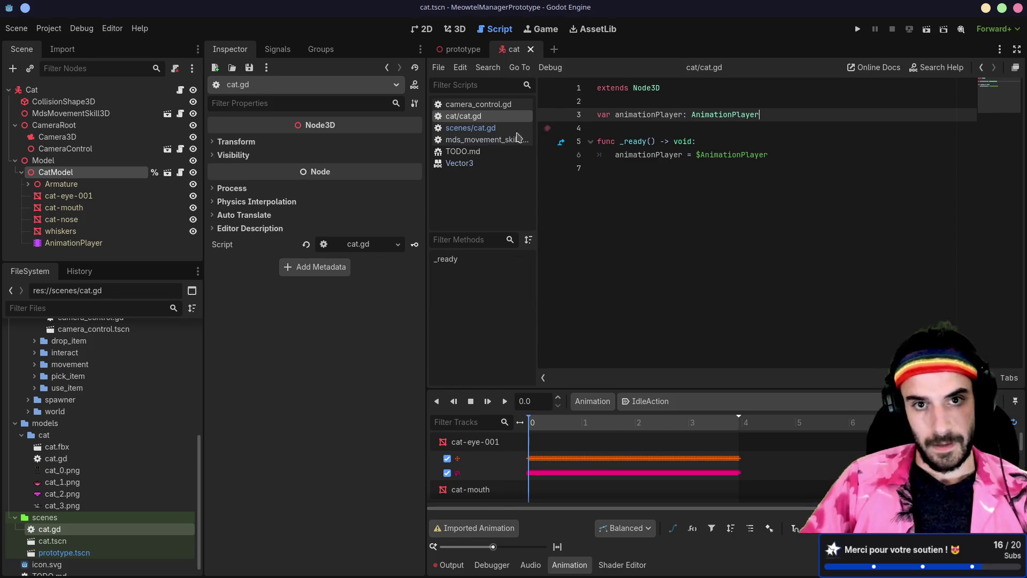
left_click(471, 128)
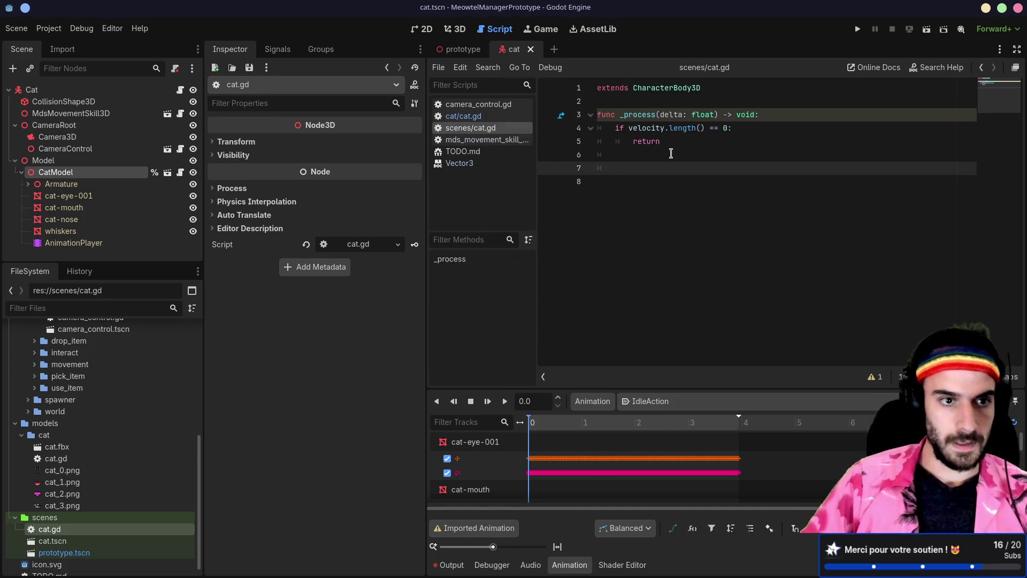
Step: Write %CatModel.animationPlayer.pla on line 7, checking the animationPlayer declaration in cat/cat.gd
type("%Ca")
key("Return")
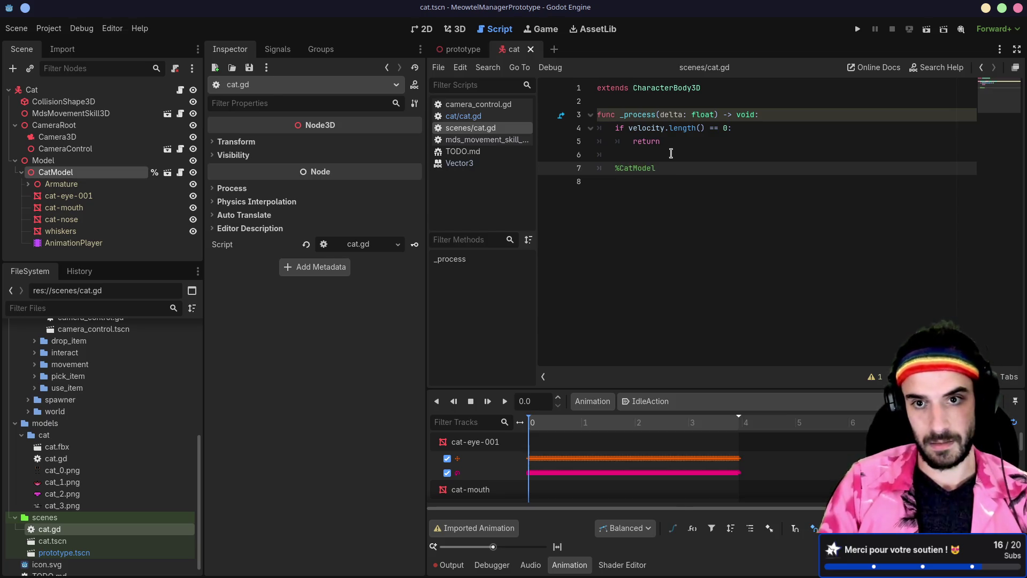
type(".an")
key("Return")
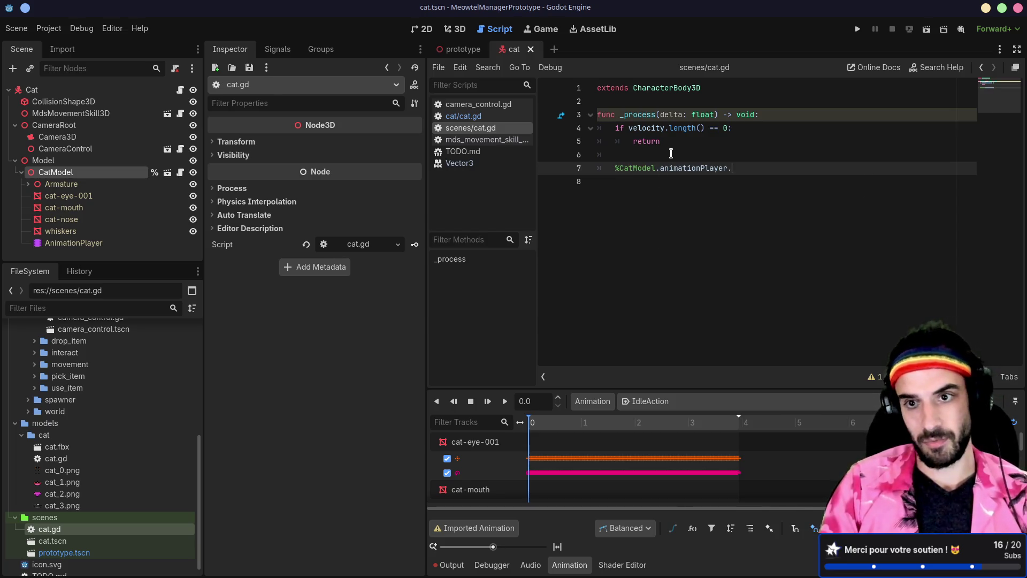
type("play")
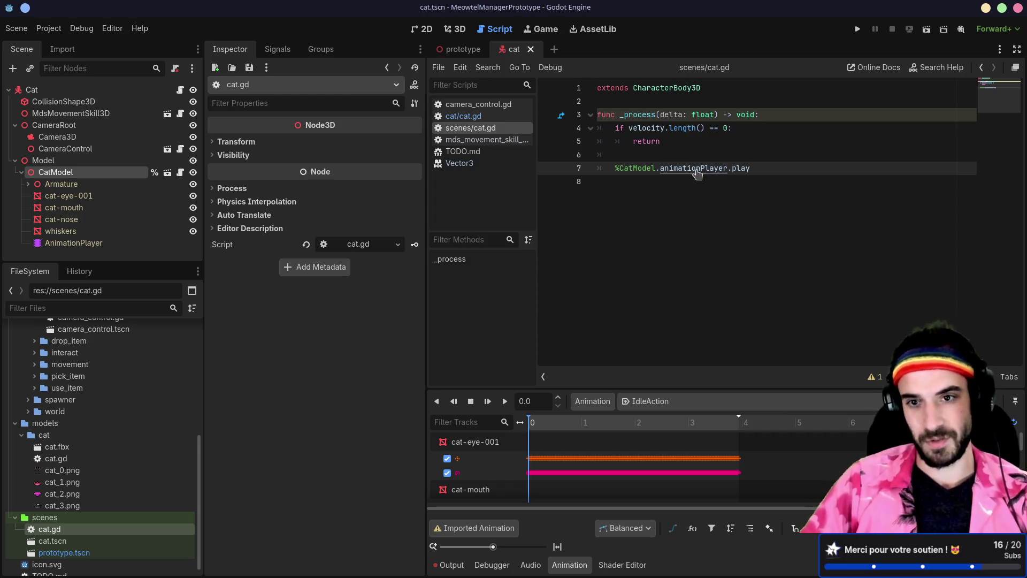
left_click(696, 169, "ctrl")
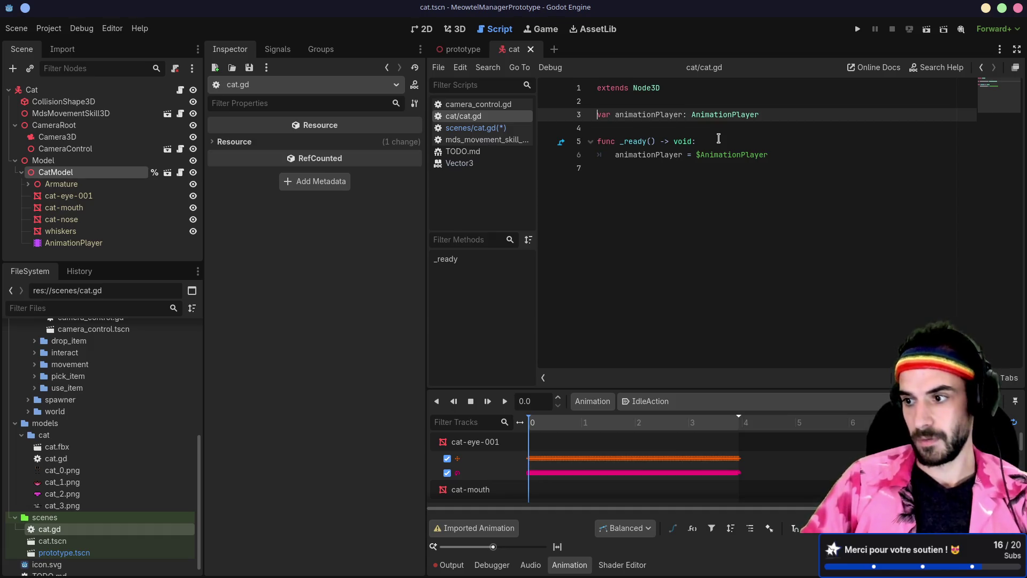
key("alt+Left")
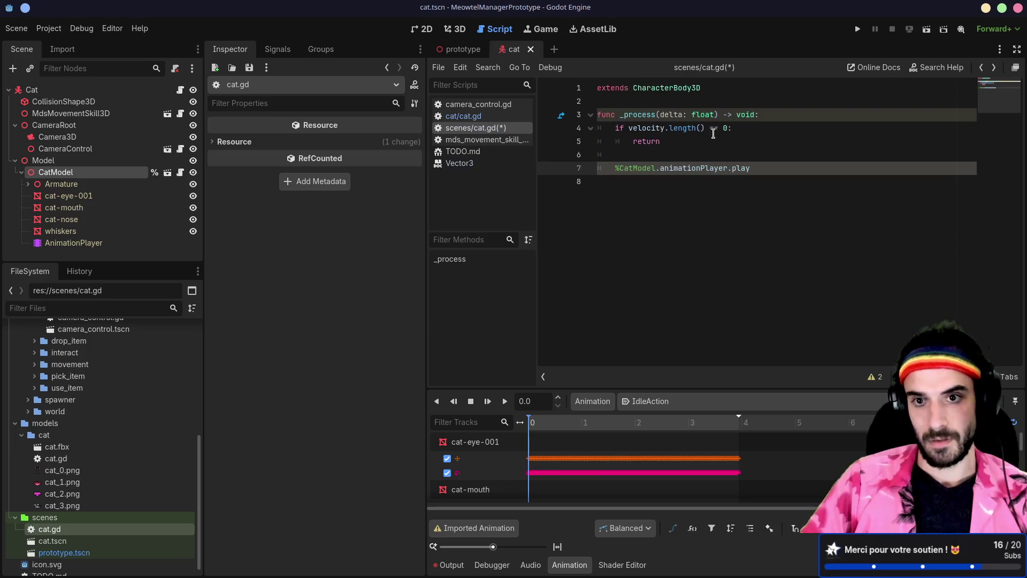
Step: Finish the call as play("WalkAction"), fix the typo, save, and run the game
type("(\"Wal")
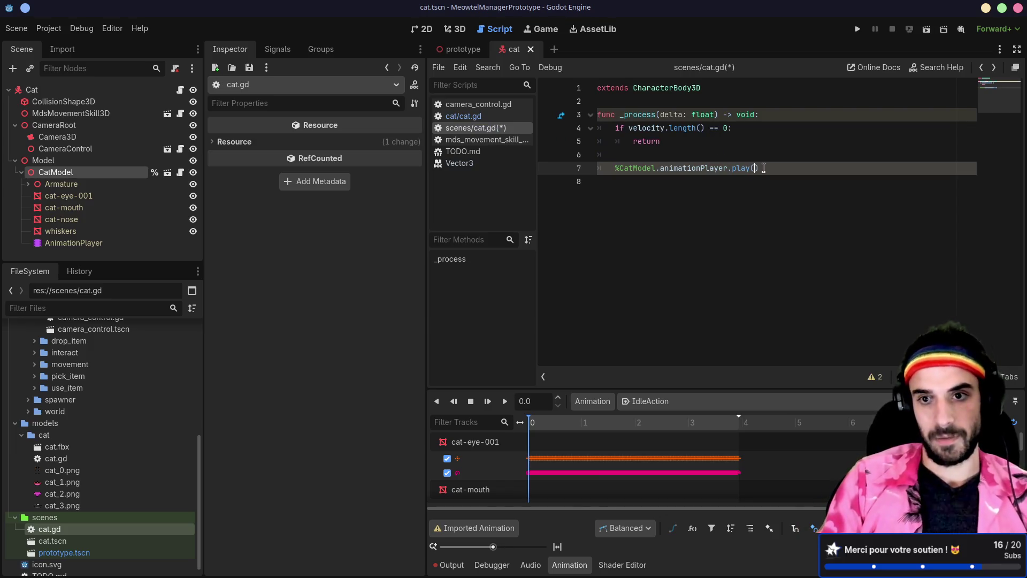
type("kActin")
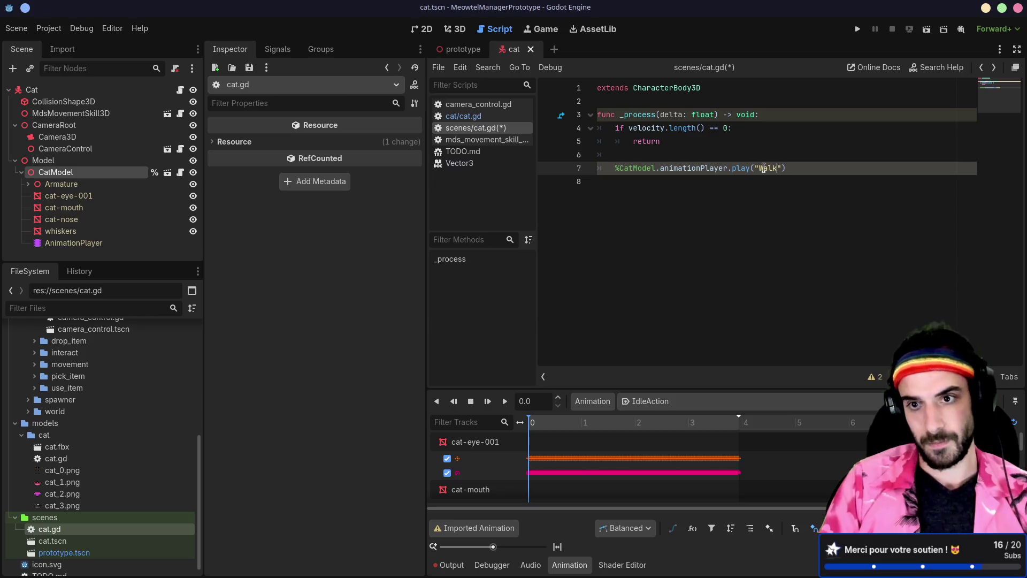
key("ctrl+s")
key("BackSpace")
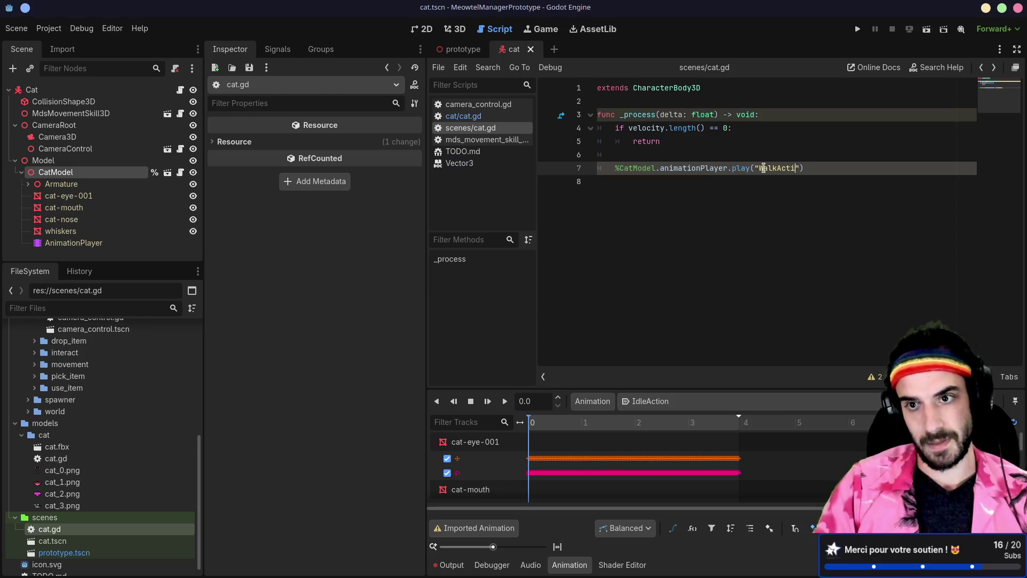
type("on")
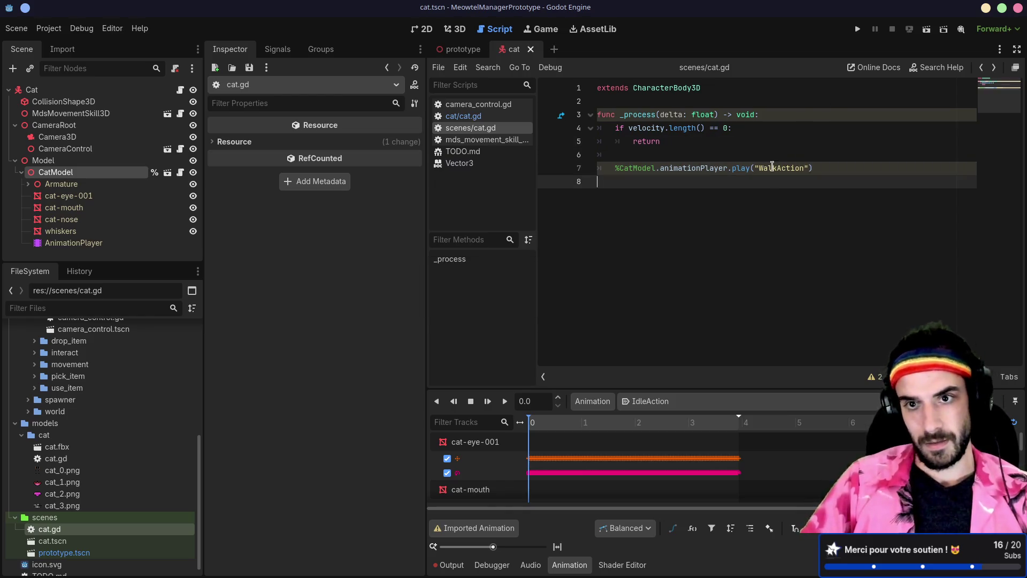
left_click(732, 128)
key("ctrl+s")
left_click(857, 29)
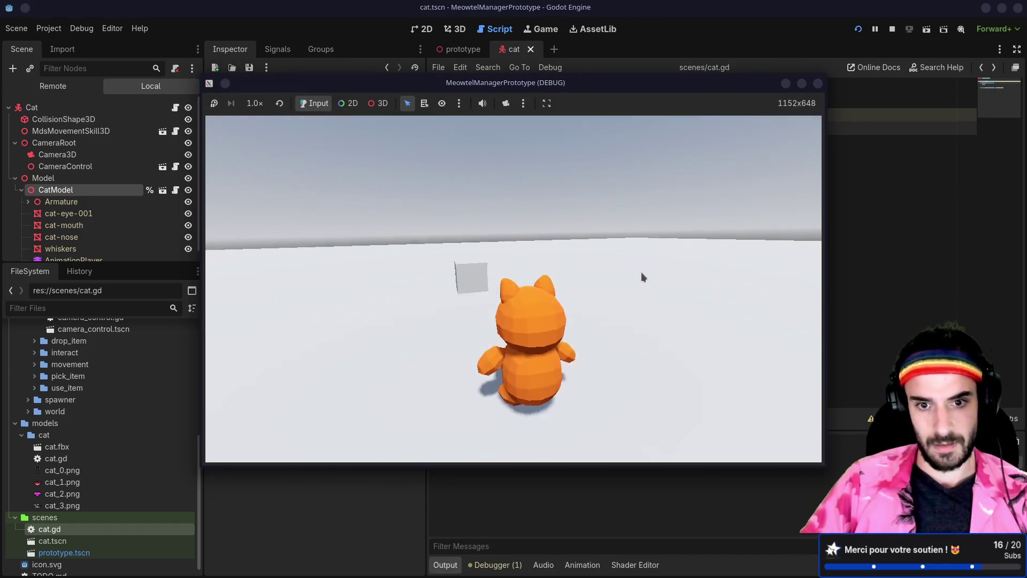
Step: Walk and jump the cat in the running game, then close it
key("w")
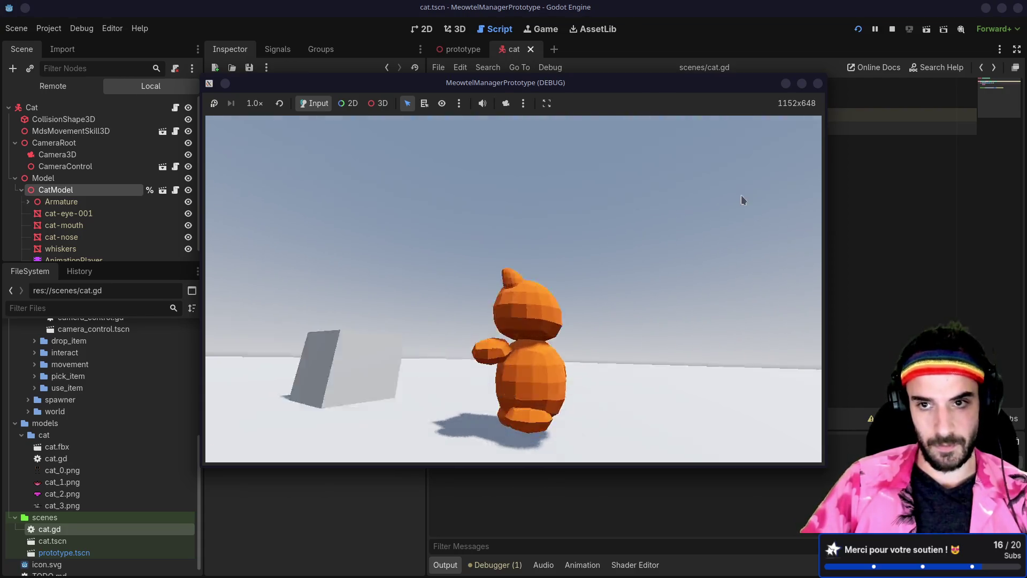
key("space")
left_click(815, 87)
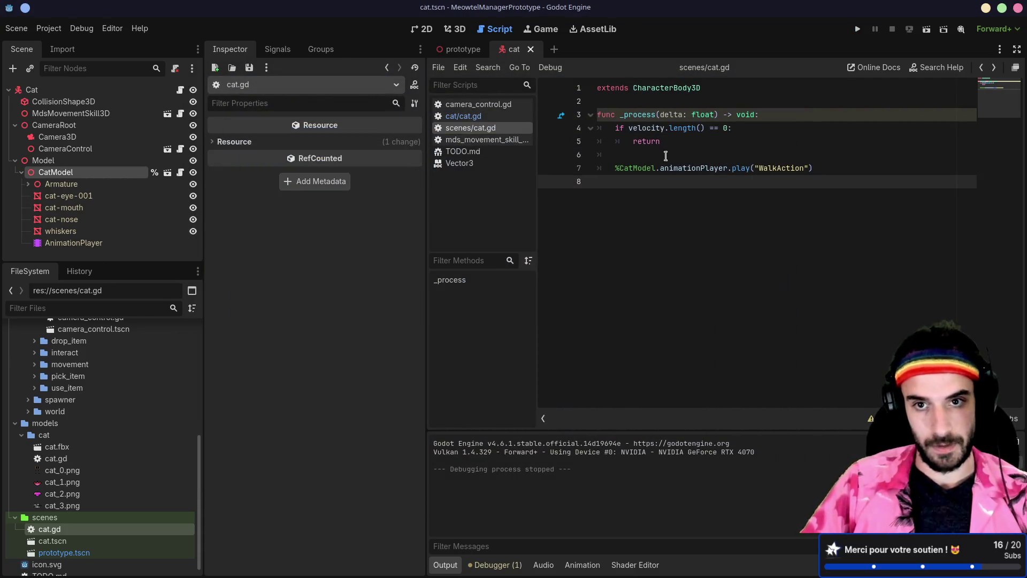
Step: Copy the WalkAction play line and start a new line under the line 4 if condition
left_click(658, 156)
key("Return")
type("if")
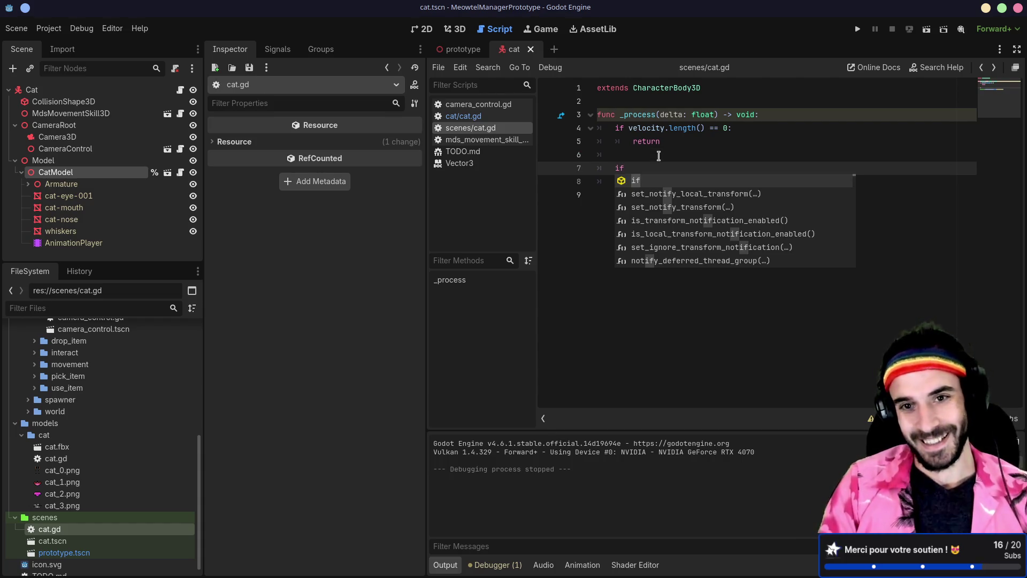
key("BackSpace")
key("BackSpace")
key("BackSpace")
key("BackSpace")
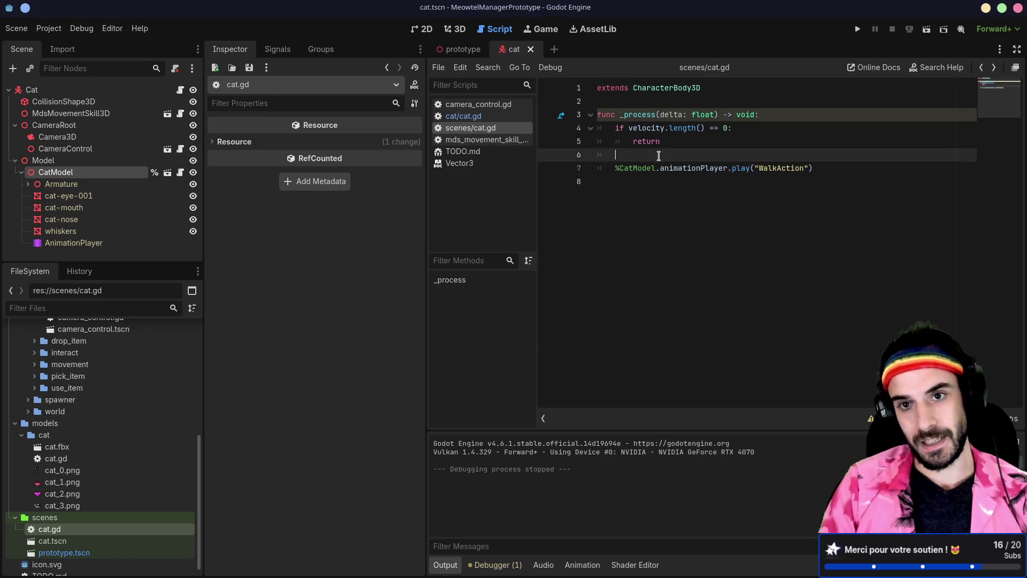
left_click_drag(817, 167, 817, 156)
key("ctrl+c")
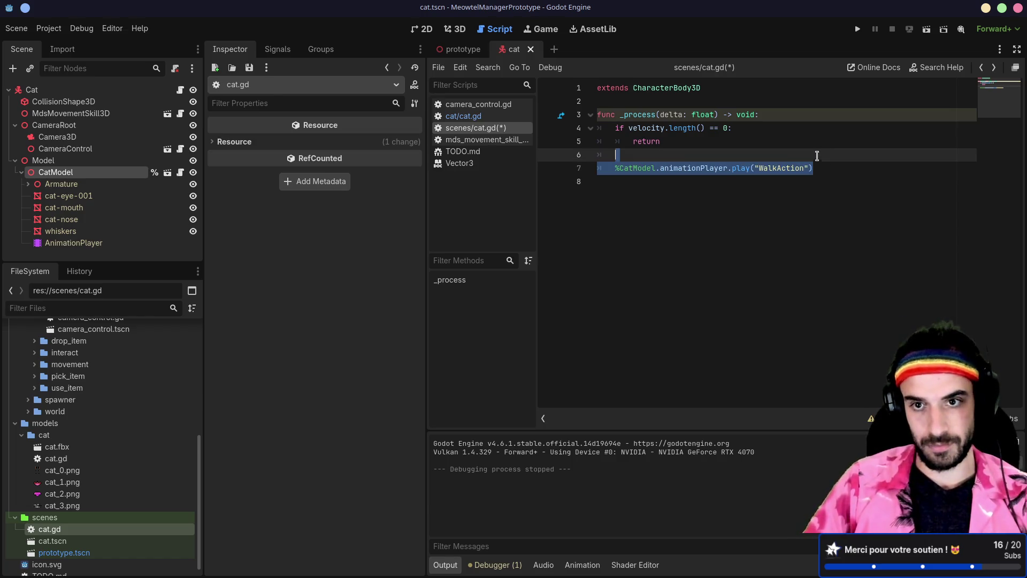
left_click(770, 130)
key("Return")
Step: Paste the play line into the if block, indent it, and change it to "IdleAction"
key("ctrl+v")
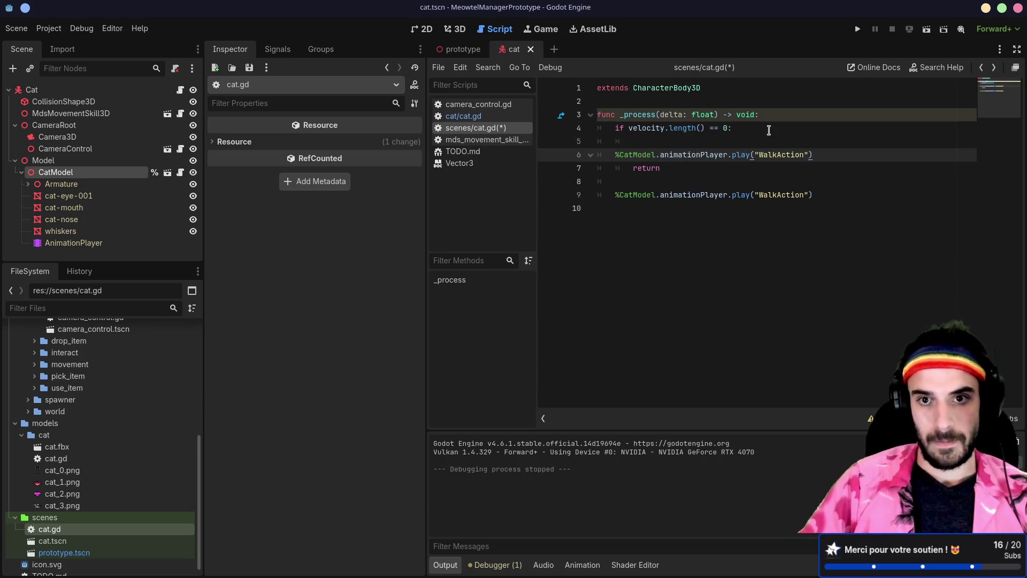
key("Tab")
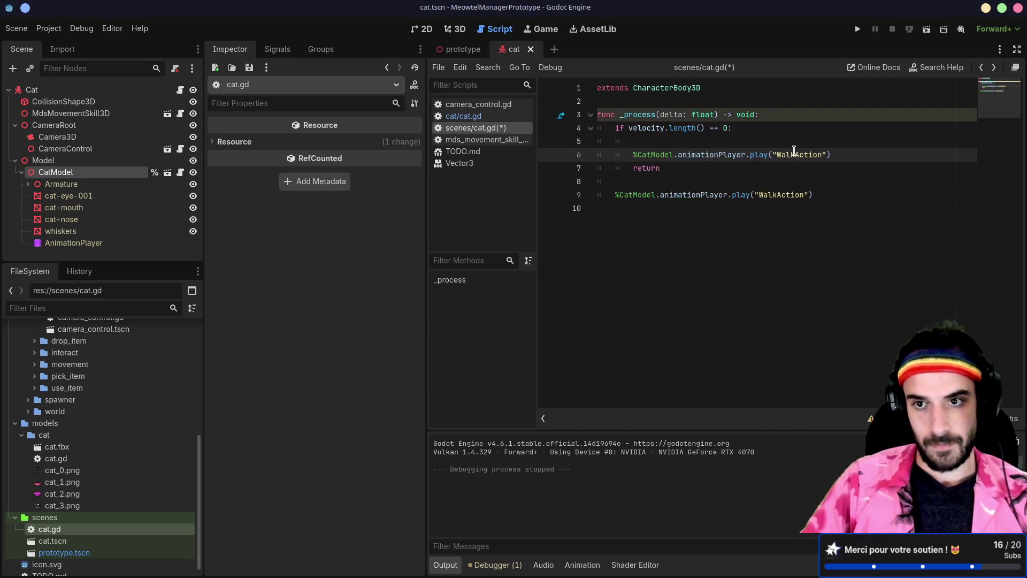
double_click(793, 154)
type("IdleAction")
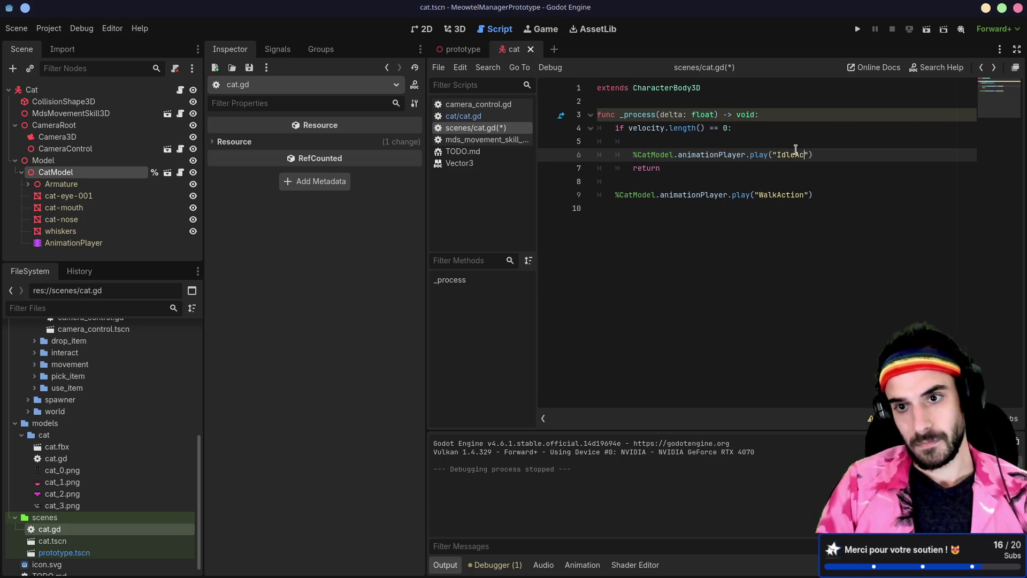
left_click(675, 139)
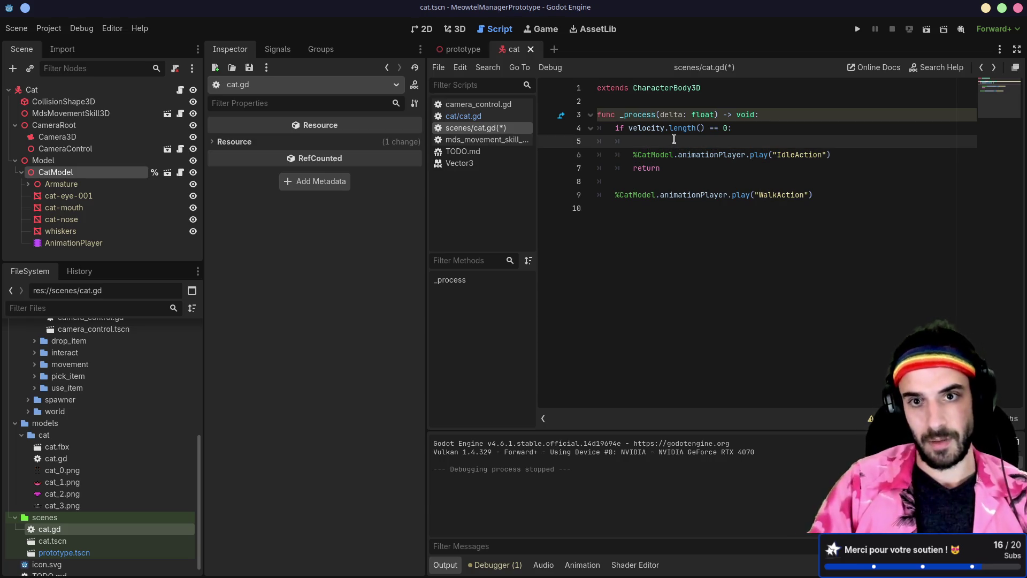
key("BackSpace")
key("BackSpace")
key("BackSpace")
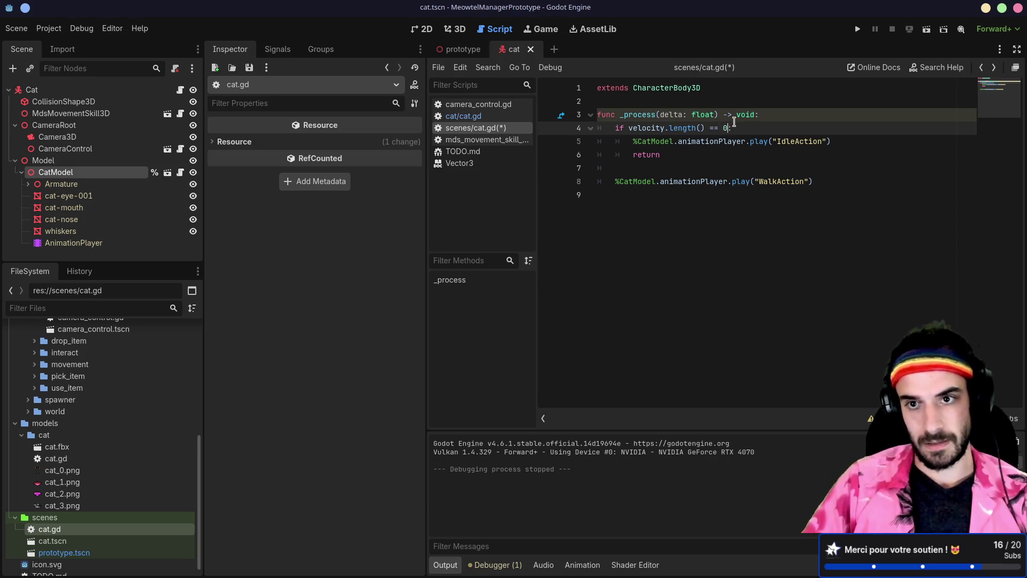
Step: Extend the line 4 if condition with "and %CatModel.animationPlayer.cu"
type(" and ")
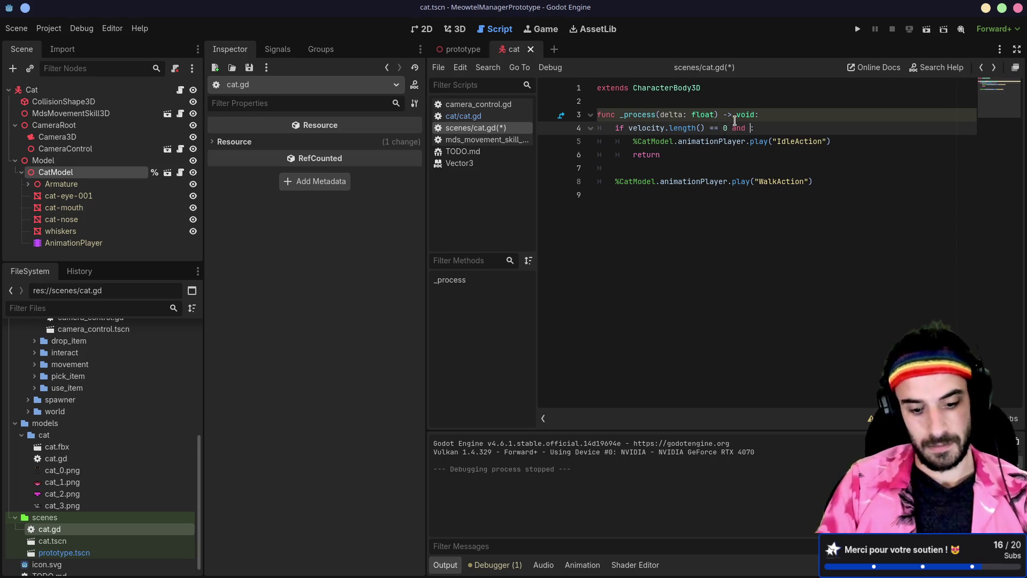
type("%CatM")
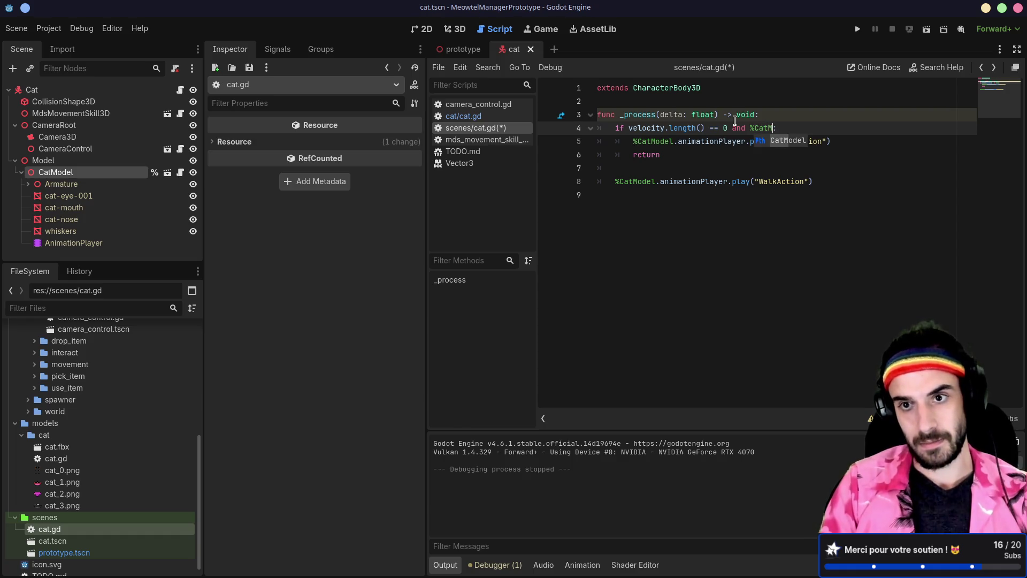
key("Return")
type(".")
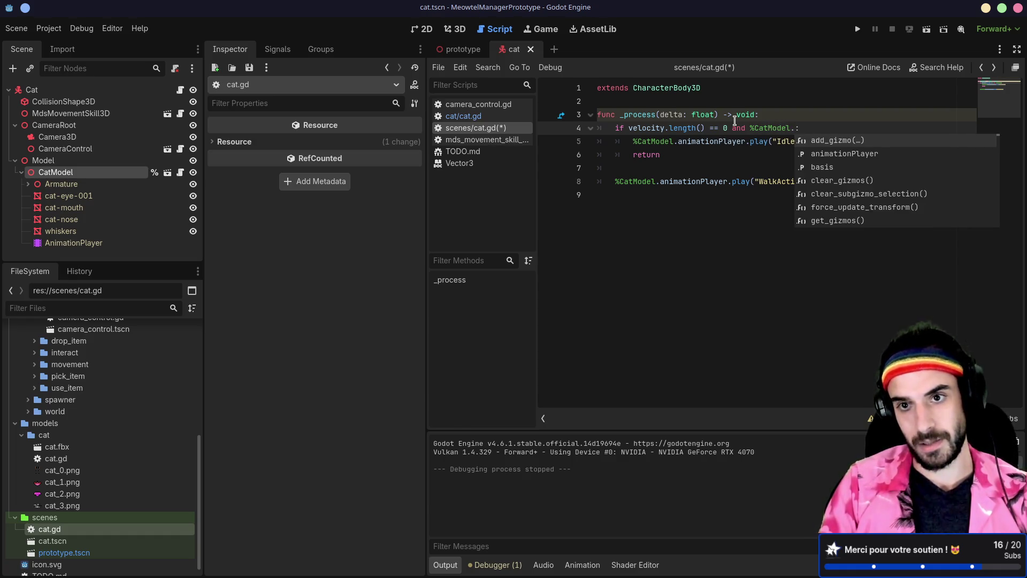
type("an")
key("Return")
type(".cu")
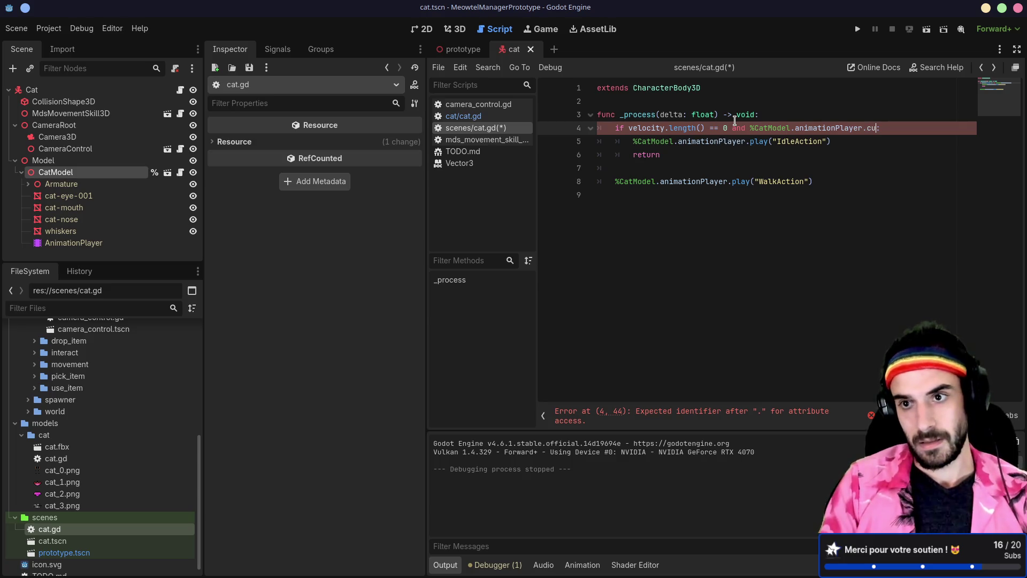
Step: Look up AnimationPlayer's current_animation property and paste it into the line 4 condition
left_click(829, 128, "ctrl")
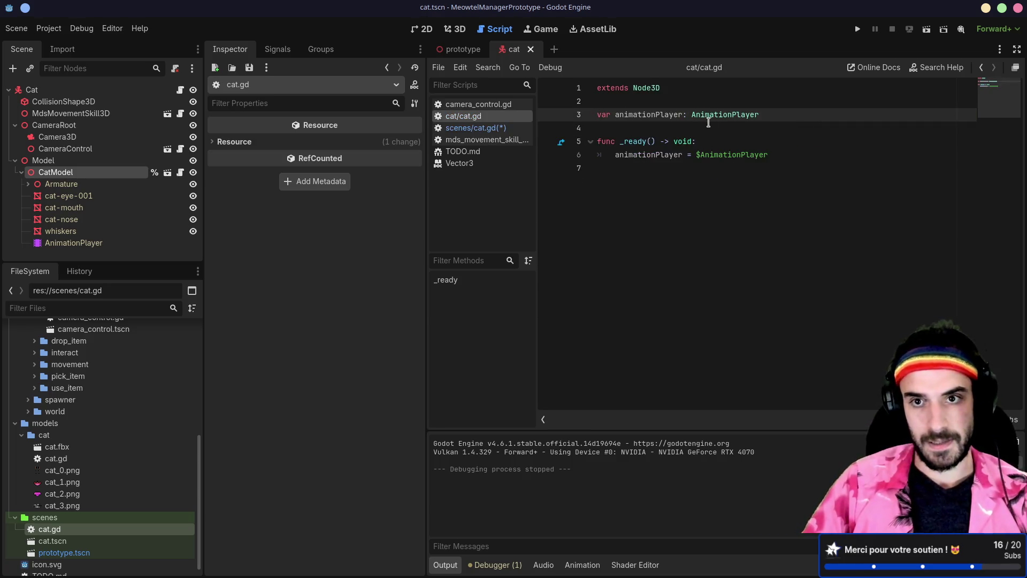
left_click(711, 116, "ctrl")
scroll(709, 177, "down", 5)
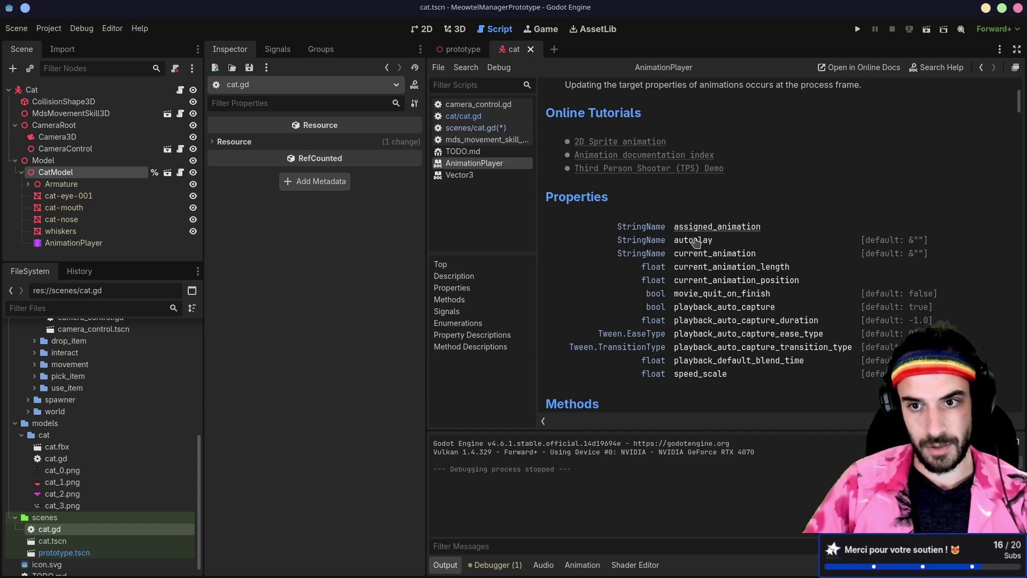
left_click_drag(760, 254, 673, 254)
key("ctrl+c")
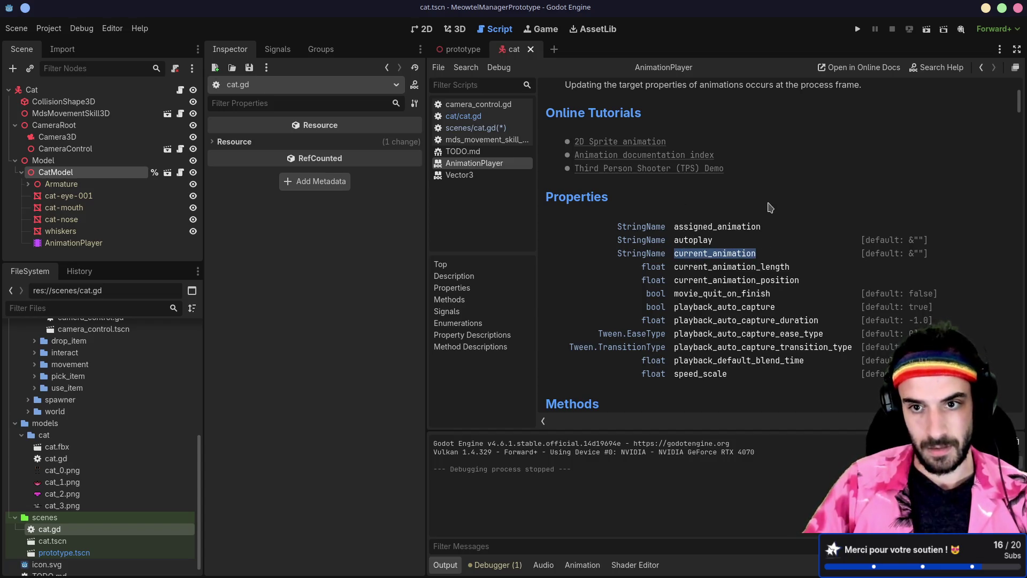
key("alt+Left")
key("alt+Left")
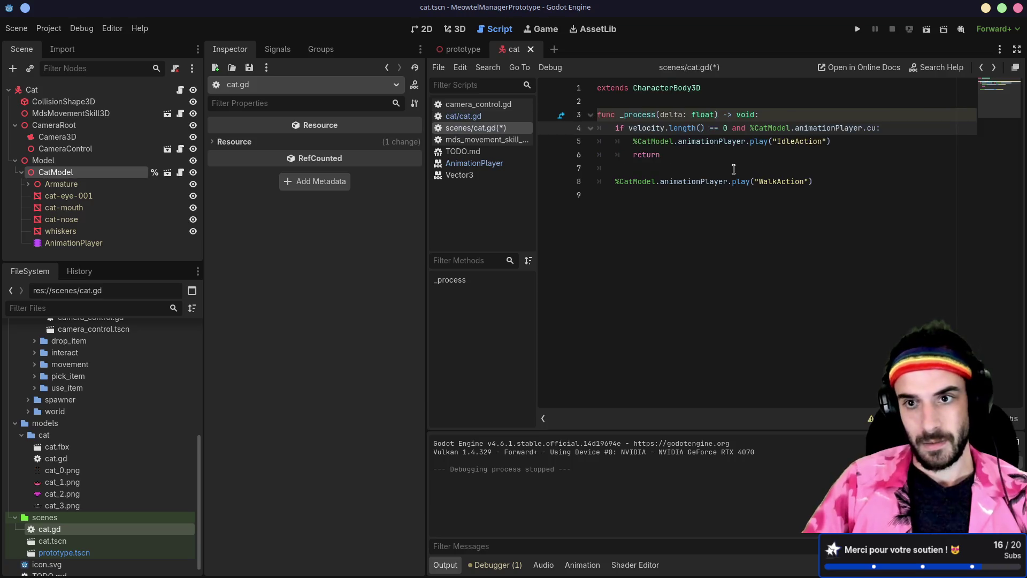
double_click(873, 128)
key("ctrl+v")
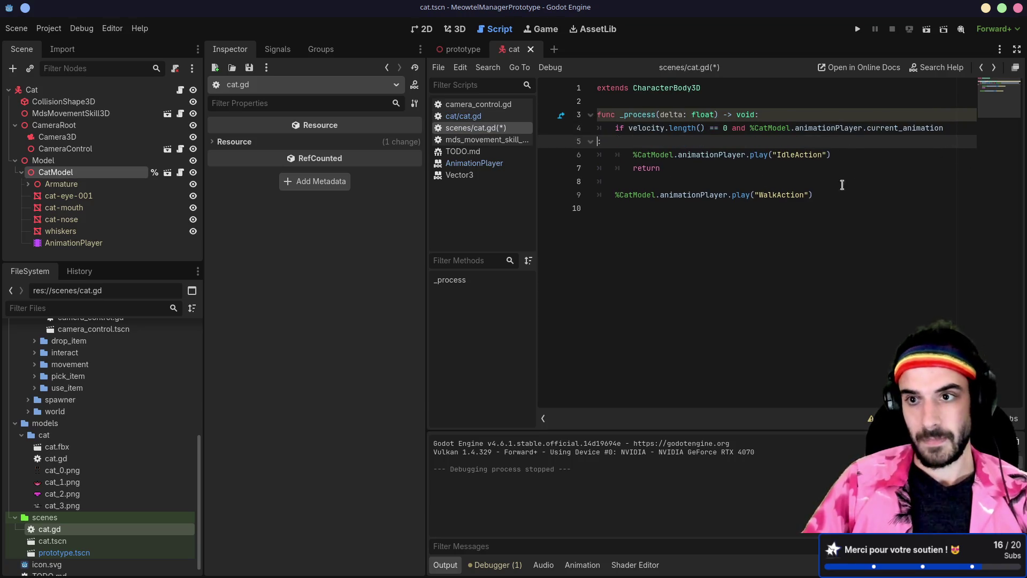
Step: Complete the condition as current_animation != "IdleAction": and save the script
left_click(1016, 48)
left_click(573, 132)
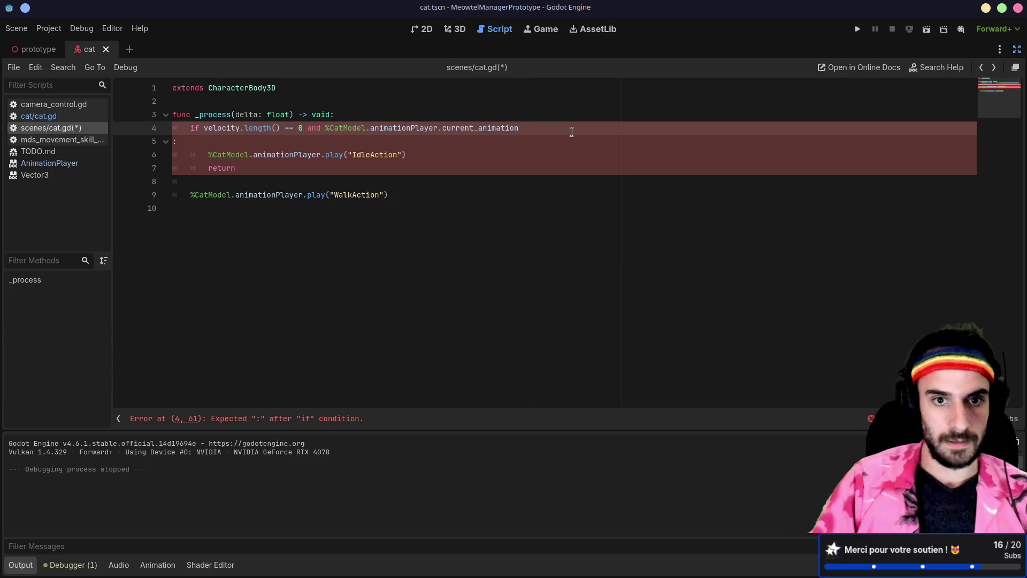
type("!=\"IdleAct")
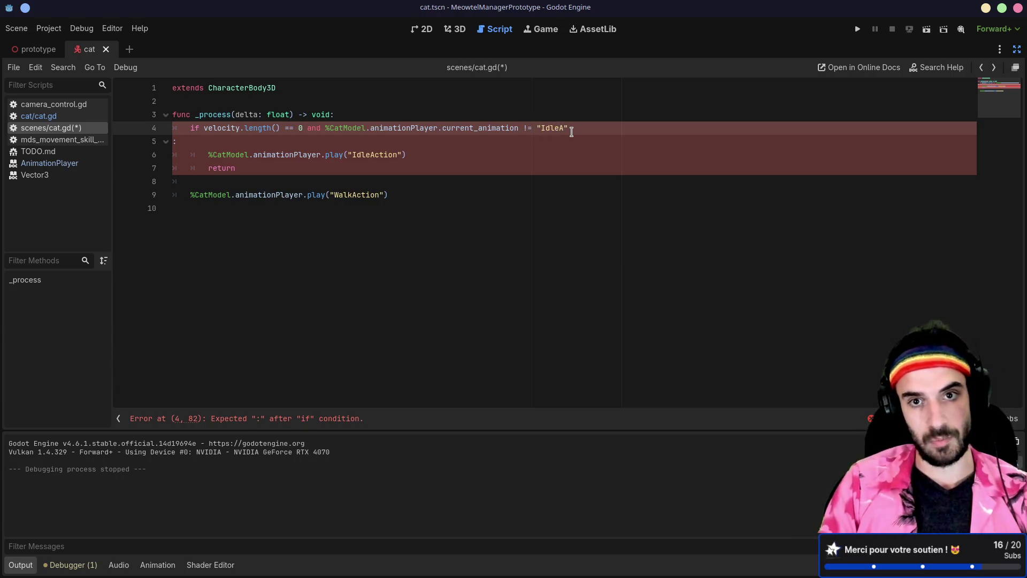
type("ion")
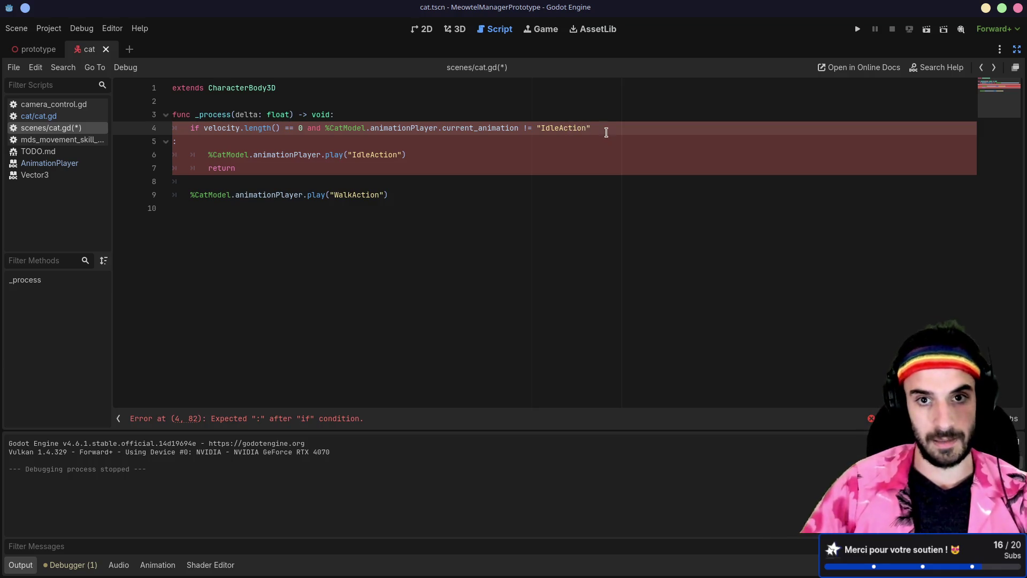
left_click(562, 141)
left_click(559, 158)
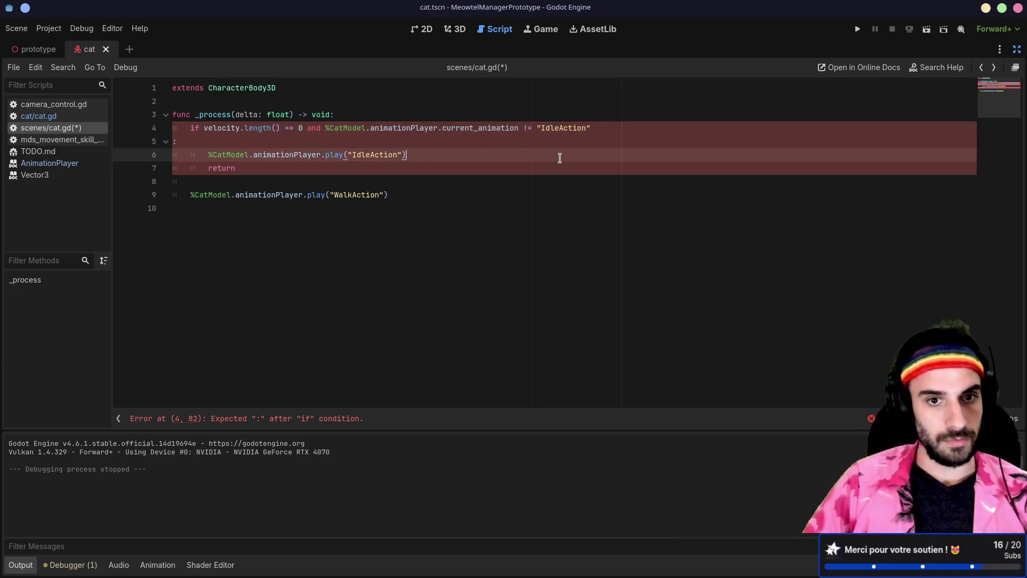
left_click(425, 142)
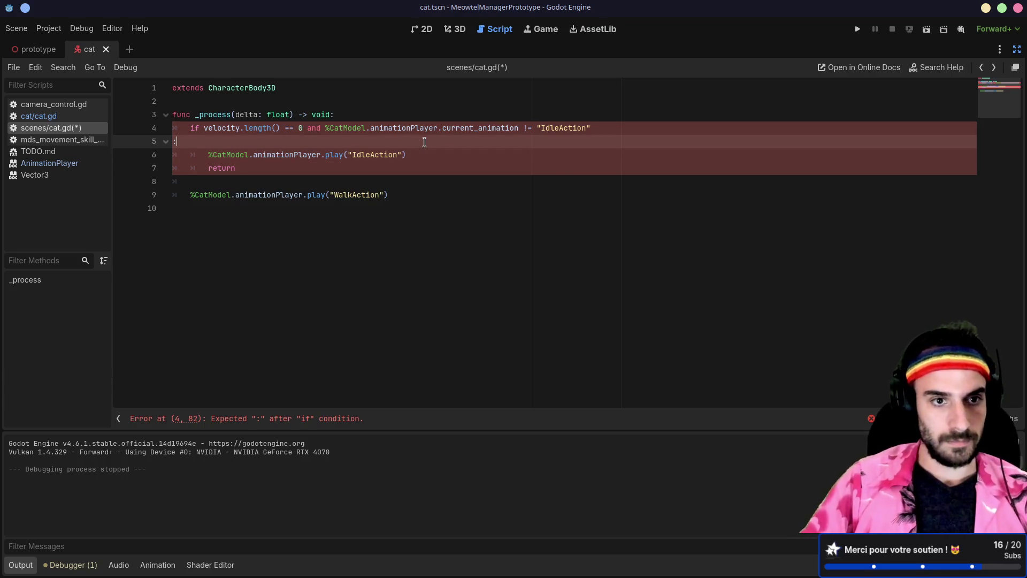
key("Left")
key("BackSpace")
key("ctrl+s")
Step: Review the WalkAction play line on line 8 and launch the game
left_click(432, 153)
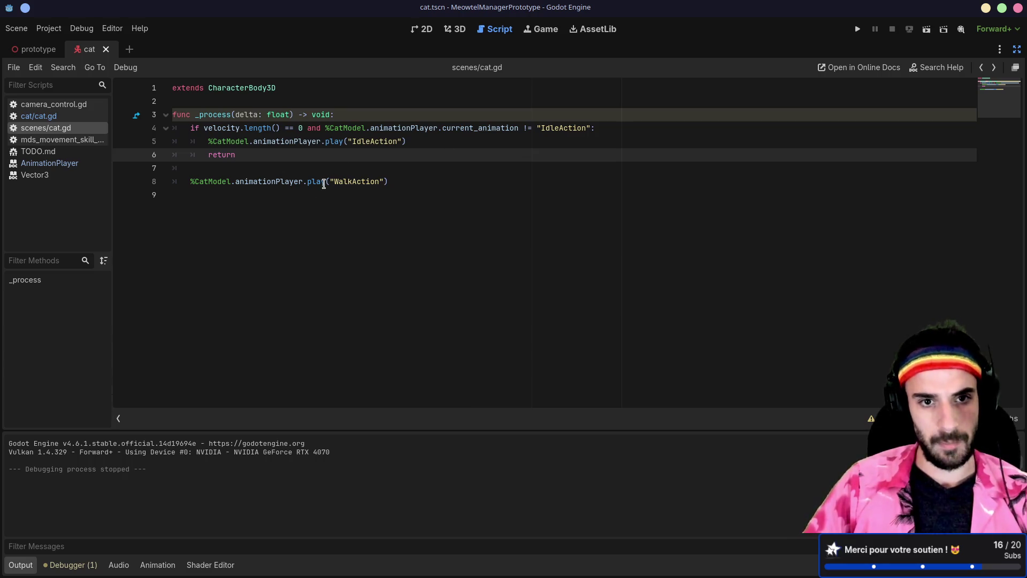
left_click_drag(309, 183, 388, 183)
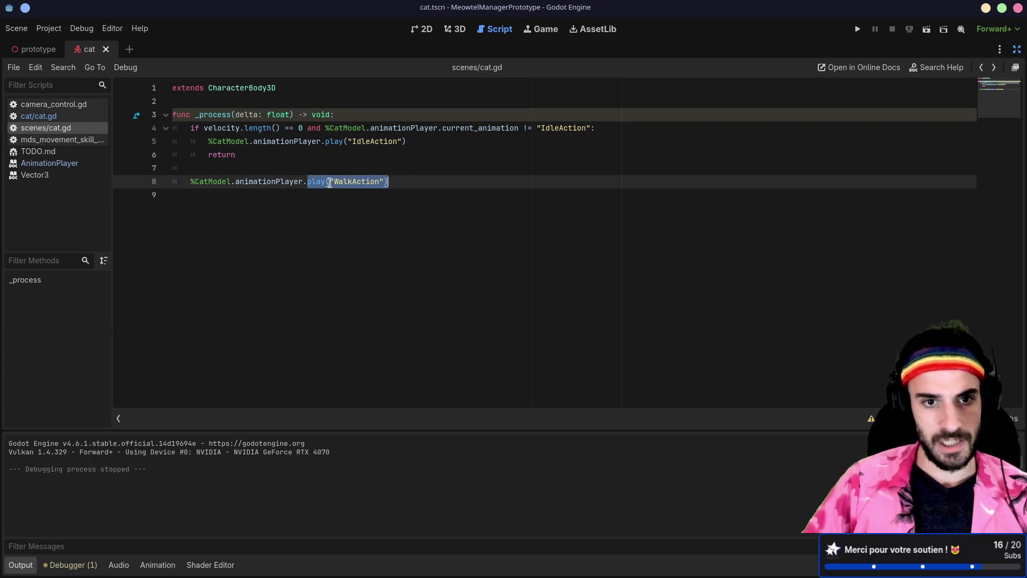
left_click(297, 199)
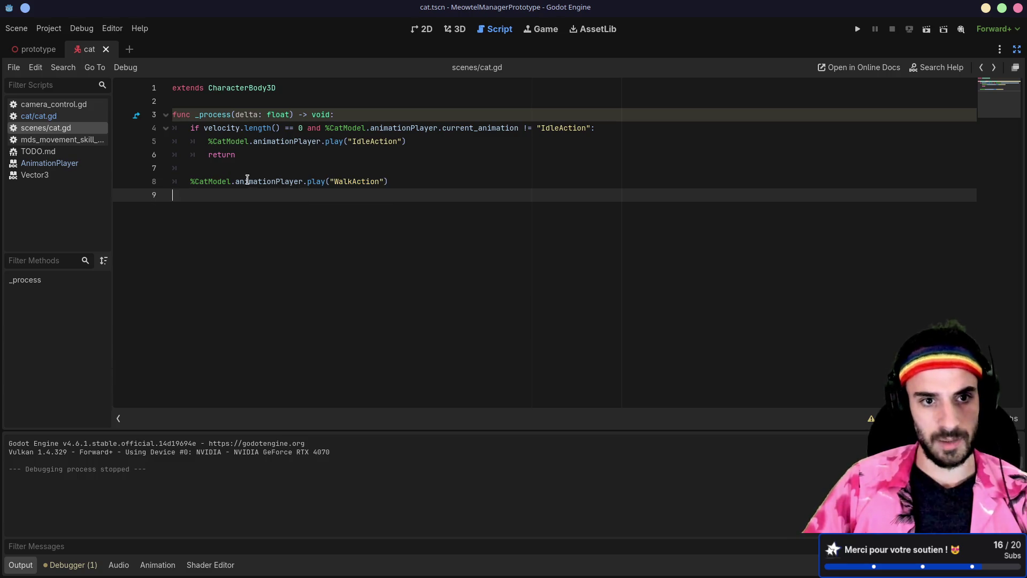
left_click_drag(220, 182, 389, 182)
left_click(326, 211)
Step: Test-run and close the game, then return to blank line 7 for the else: branch
left_click(858, 29)
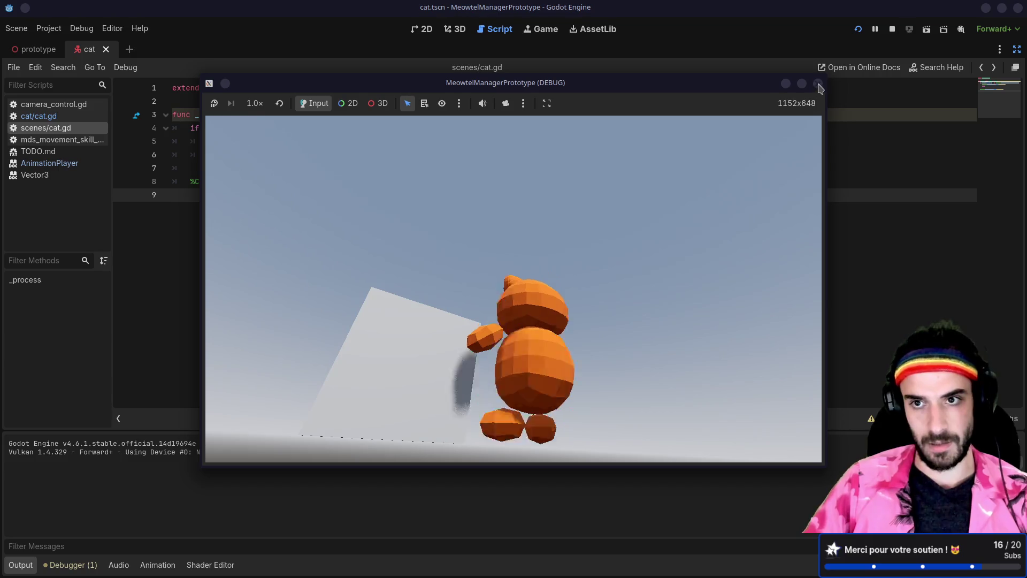
left_click(819, 85)
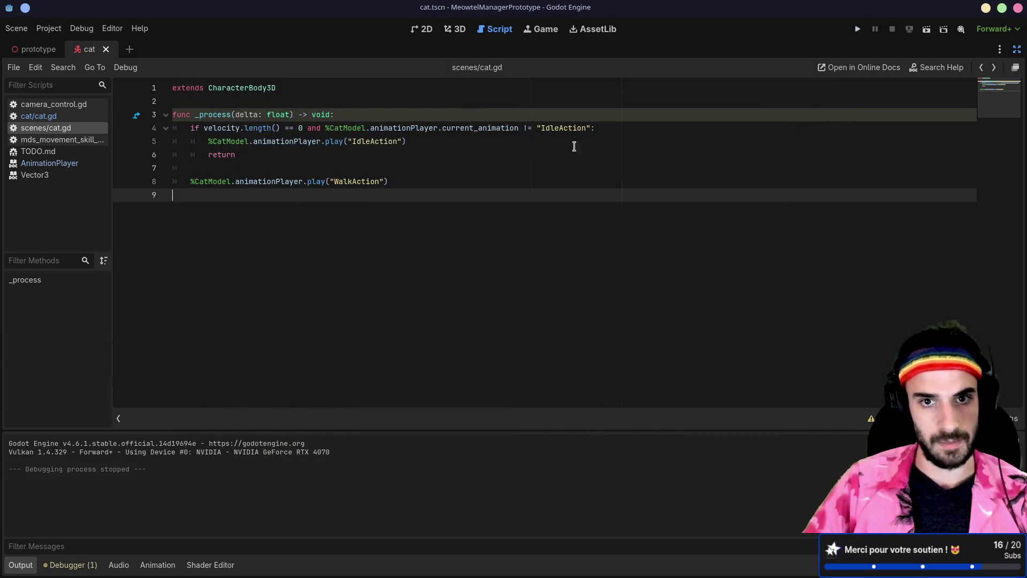
left_click(538, 169)
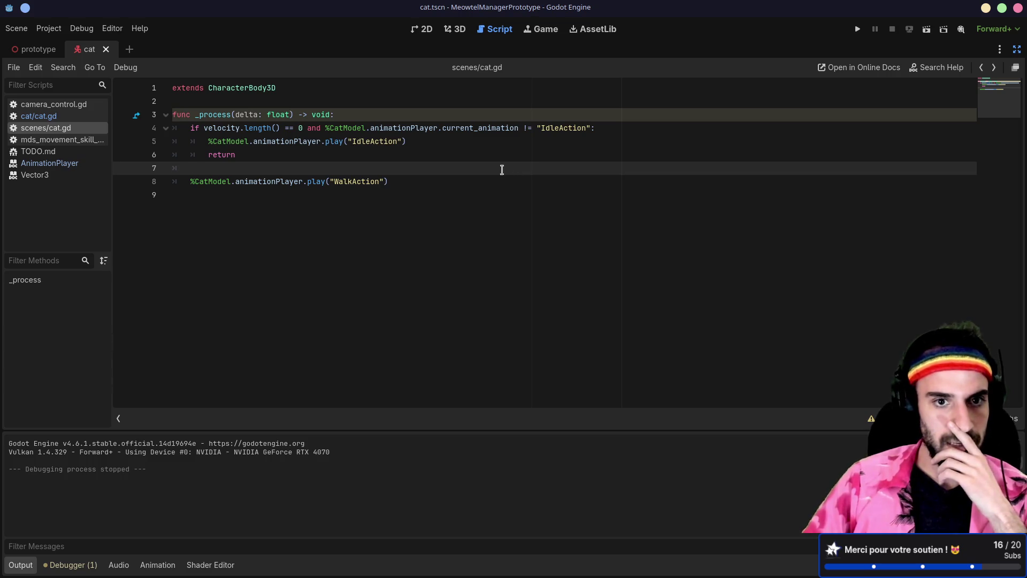
left_click_drag(326, 142, 406, 142)
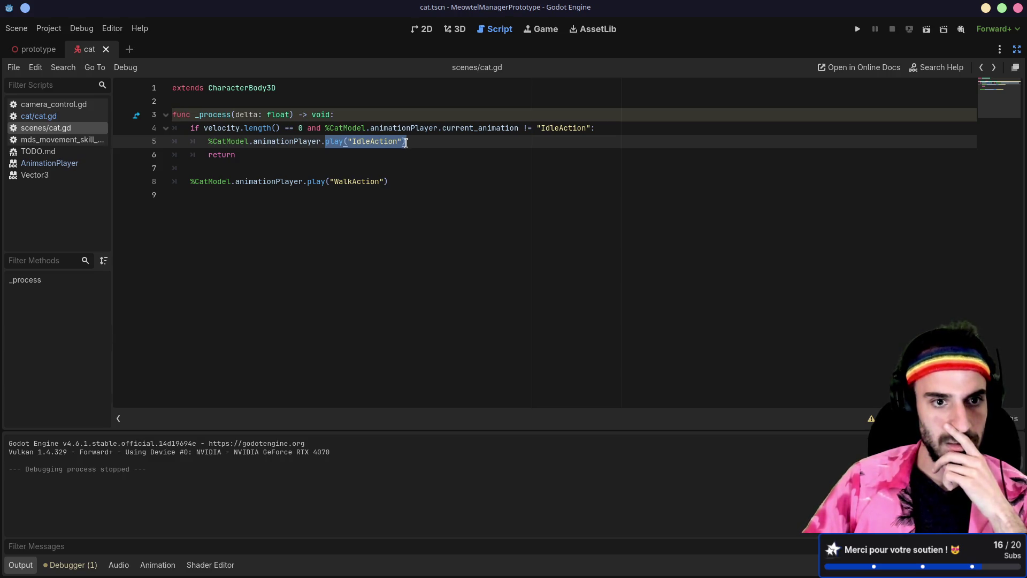
left_click(256, 171)
type("else:")
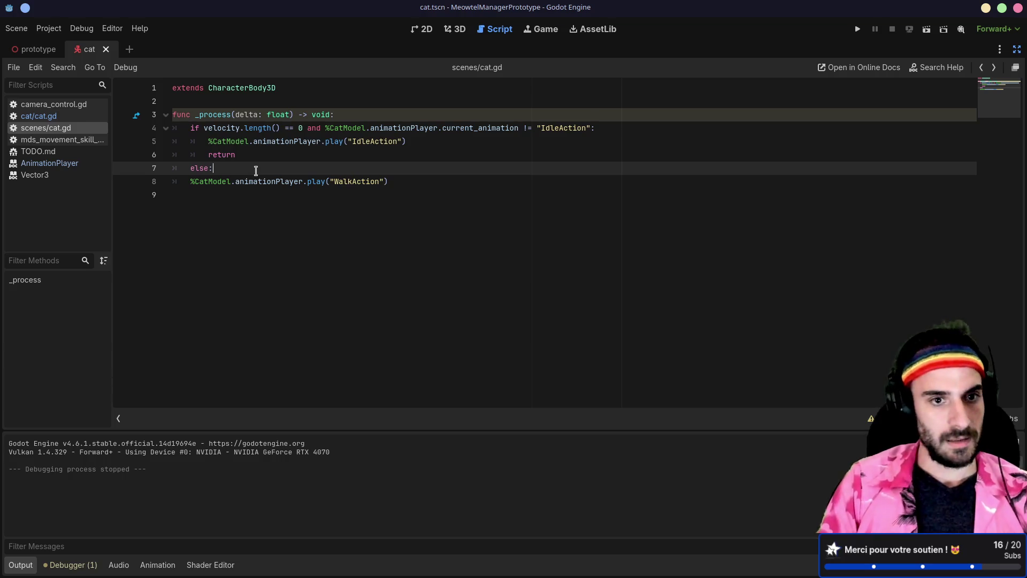
Step: Put the WalkAction line under else:, then run and close the cat scene
left_click(192, 181)
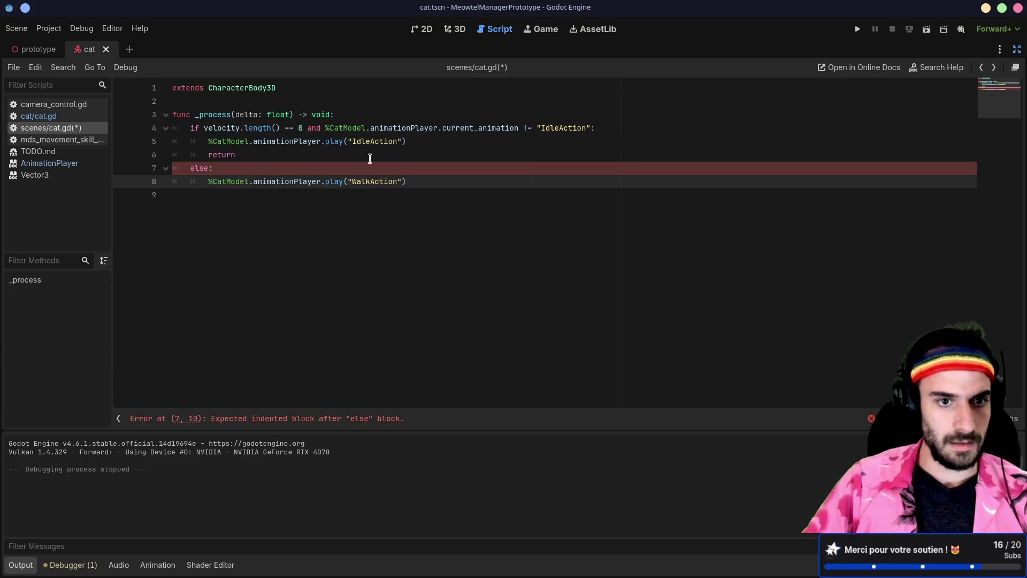
left_click(926, 31)
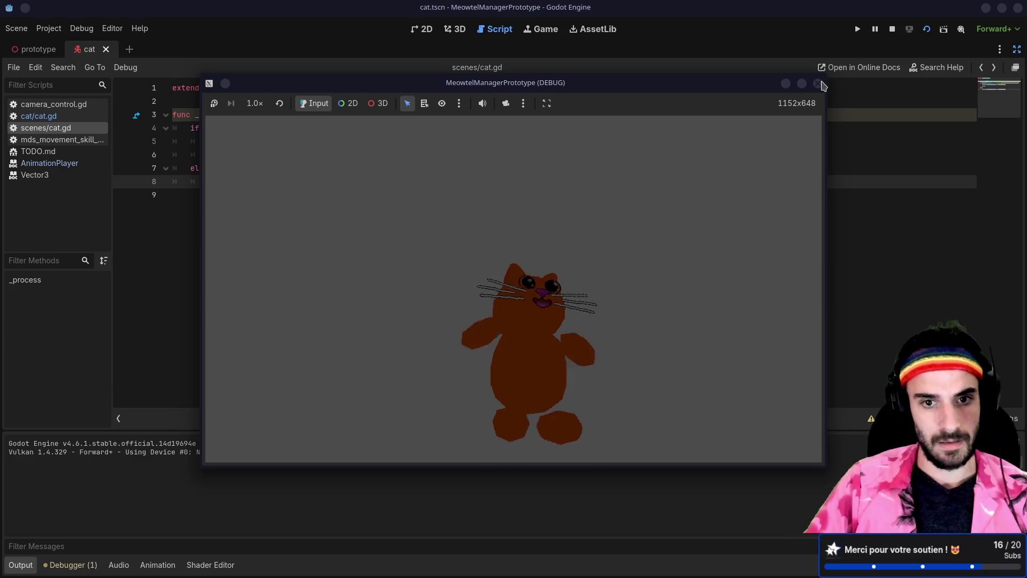
left_click(818, 83)
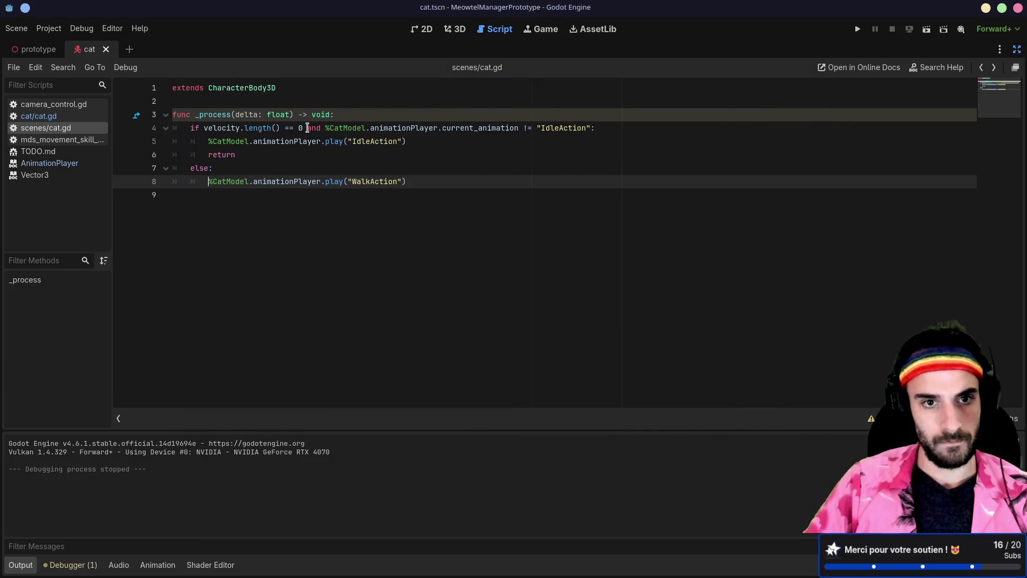
Step: Remove the extra animation check from line 4, save, and rerun then stop the scene
left_click_drag(308, 127, 575, 127)
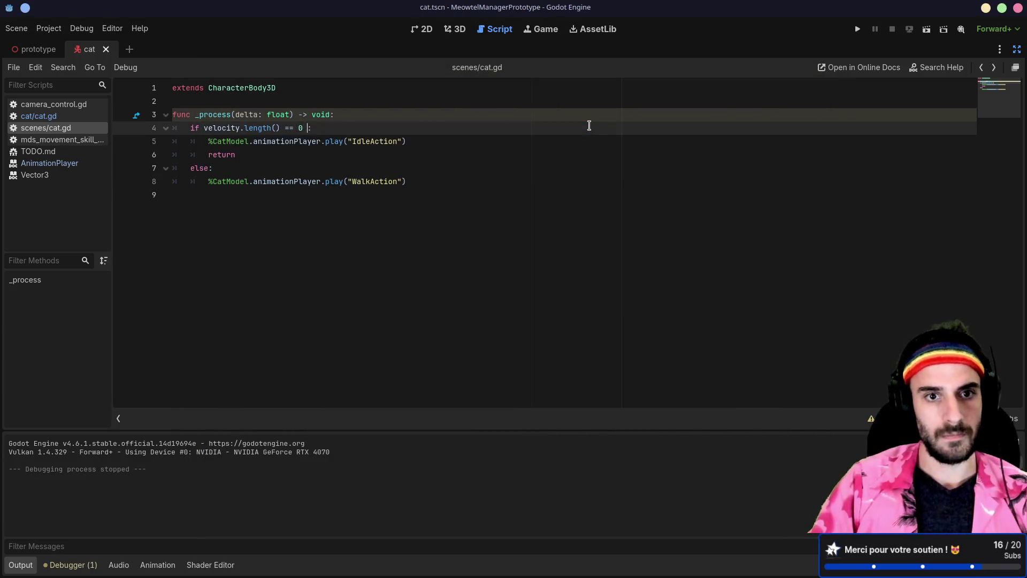
key("BackSpace")
key("ctrl+s")
left_click(927, 30)
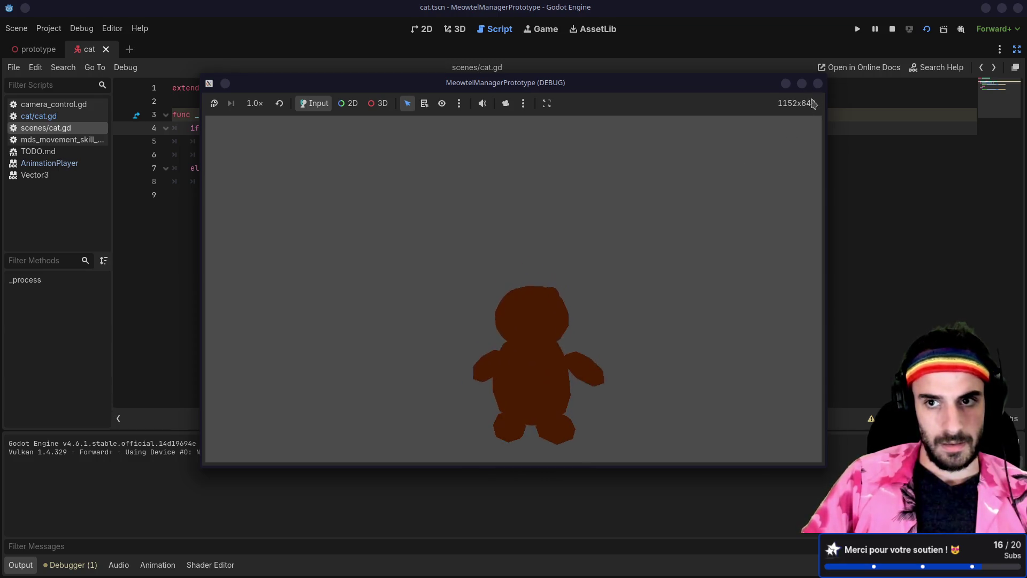
key("F8")
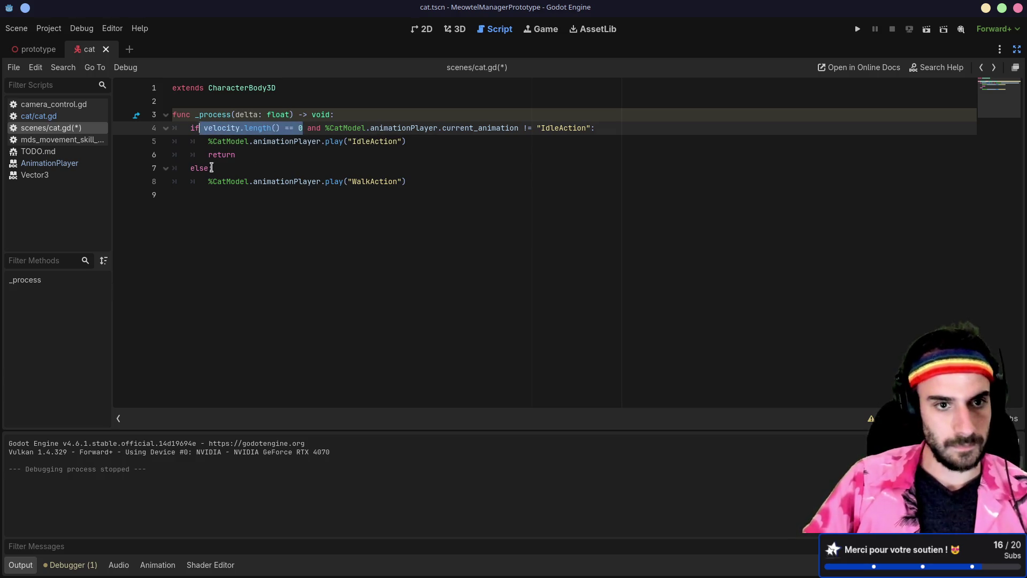
Step: Replace else with a velocity.length() condition for the walk branch and test-run the cat scene twice
left_click(210, 167)
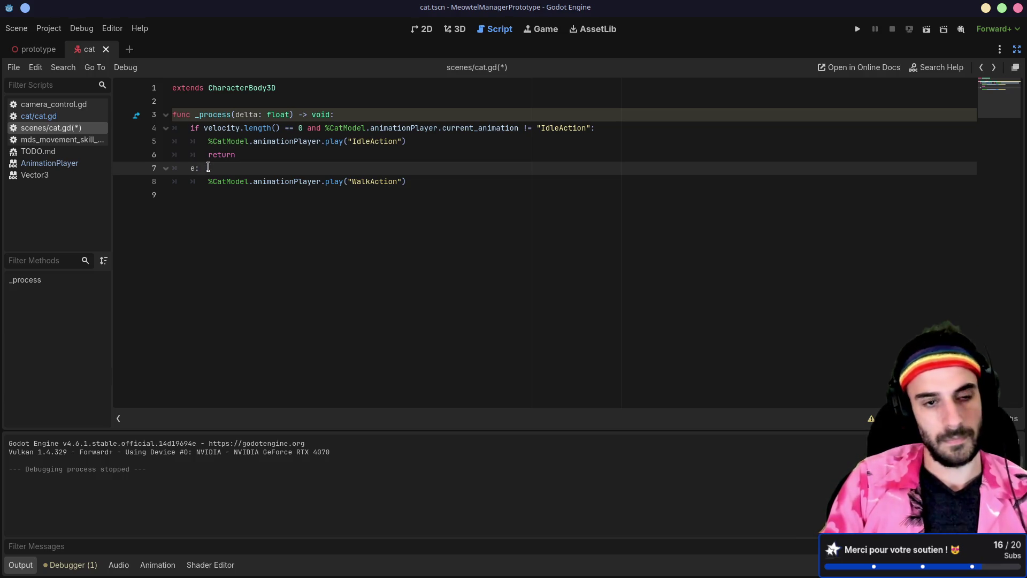
type("lifvelocity.length() == 0")
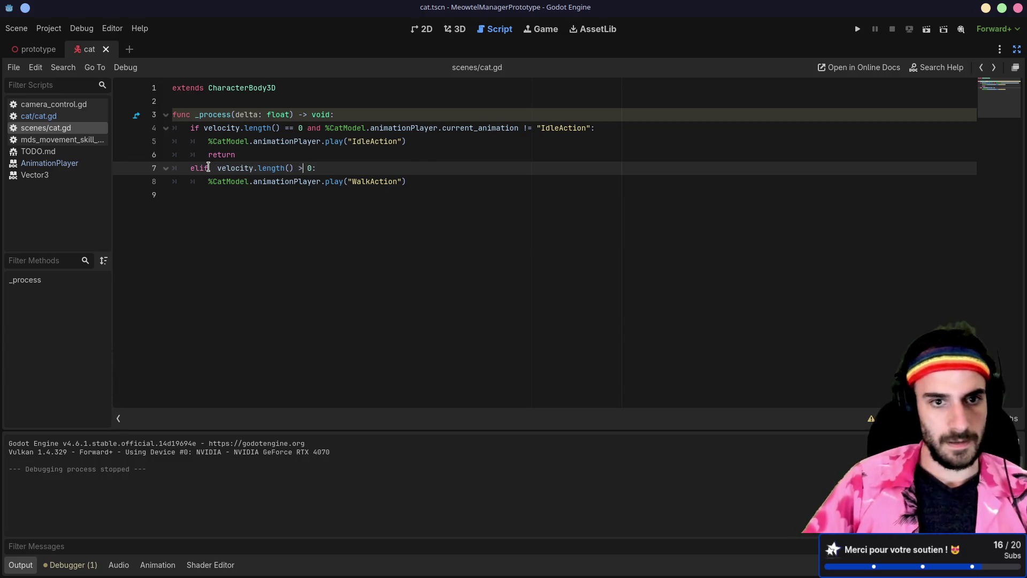
key("Up")
left_click(925, 32)
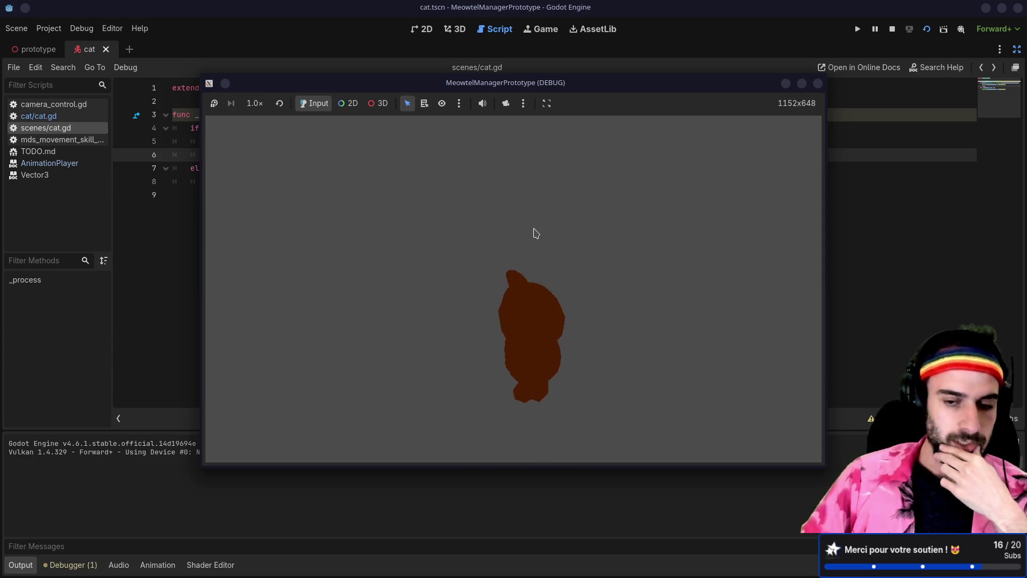
left_click(819, 84)
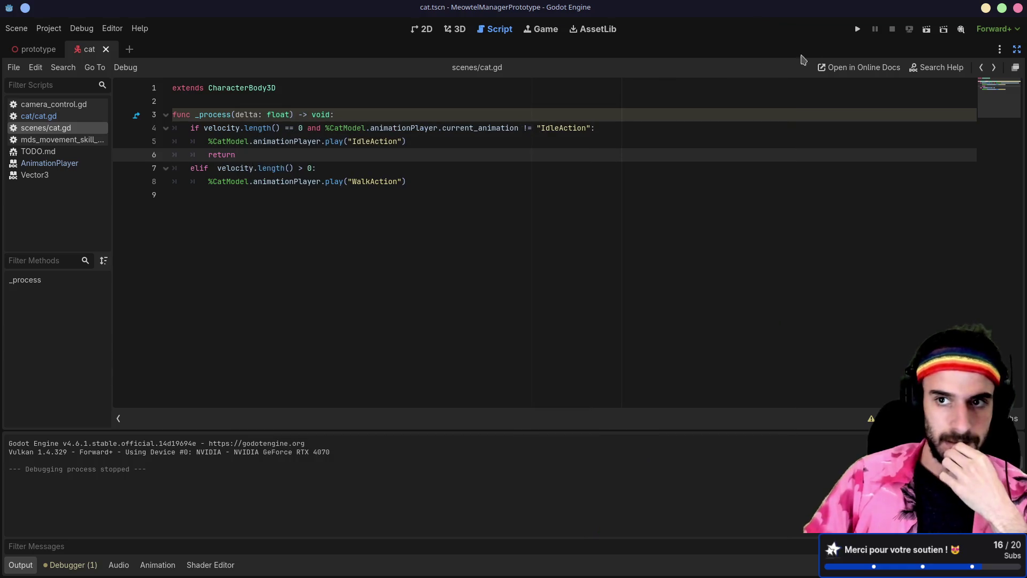
left_click(856, 31)
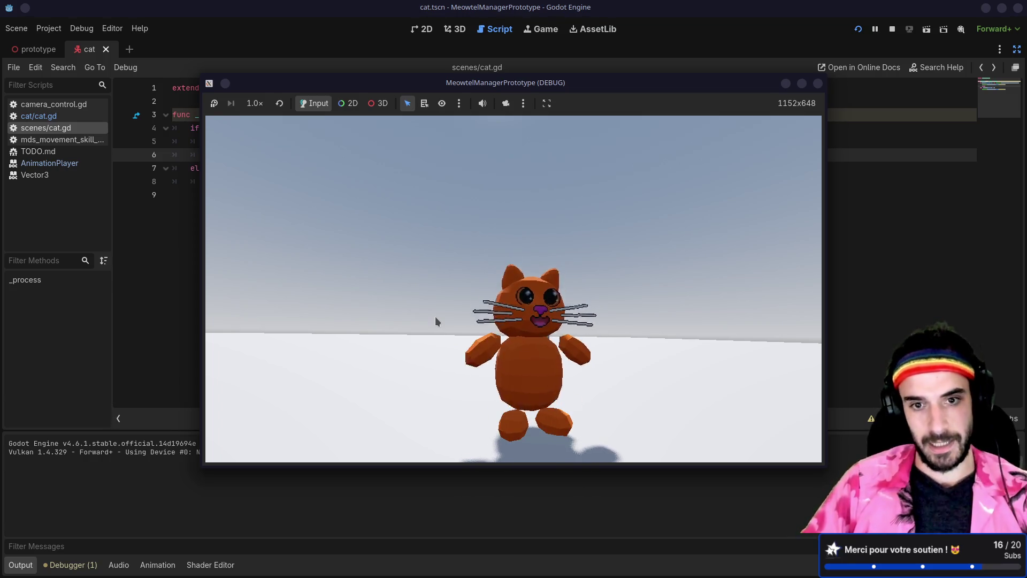
Step: Orbit the game camera around the cat to inspect its walk and idle animations from every side
mouse_move(435, 316)
left_mouse_down()
mouse_move(635, 324)
mouse_move(533, 330)
mouse_move(450, 320)
mouse_move(410, 332)
mouse_move(433, 328)
mouse_move(443, 338)
mouse_move(469, 330)
mouse_move(288, 314)
mouse_move(401, 331)
mouse_move(637, 320)
mouse_move(508, 329)
mouse_move(560, 335)
left_mouse_up()
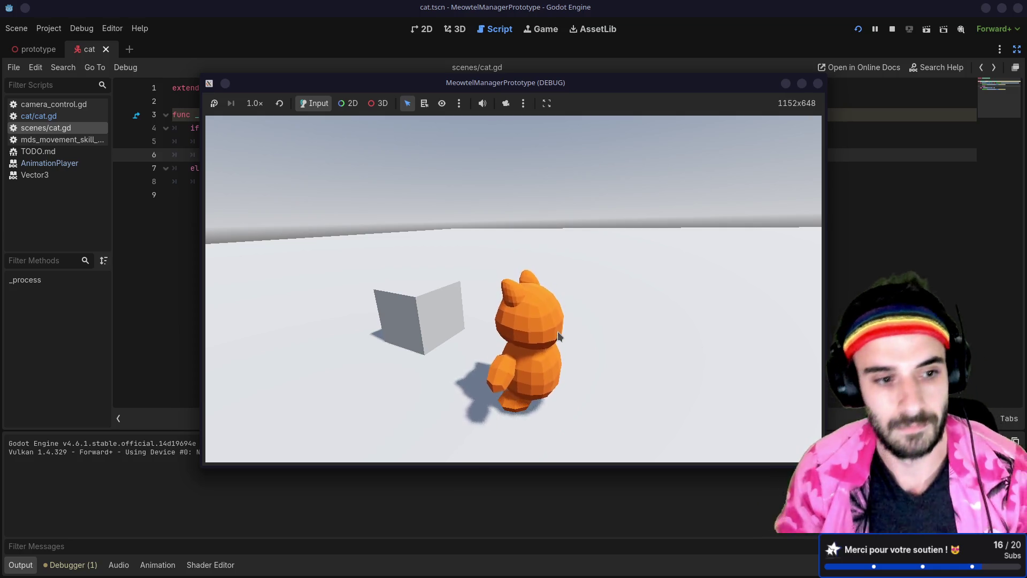
mouse_move(558, 336)
left_mouse_down()
mouse_move(509, 312)
mouse_move(374, 323)
mouse_move(442, 329)
mouse_move(332, 326)
mouse_move(474, 331)
mouse_move(392, 330)
mouse_move(404, 336)
mouse_move(411, 324)
mouse_move(403, 329)
left_mouse_up()
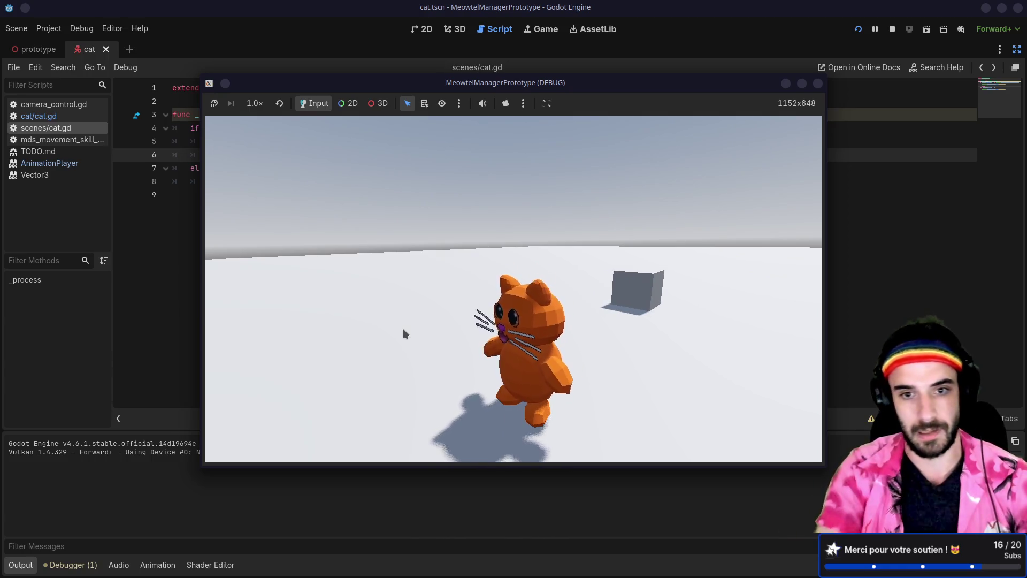
mouse_move(404, 333)
left_mouse_down()
mouse_move(284, 328)
mouse_move(410, 335)
left_mouse_up()
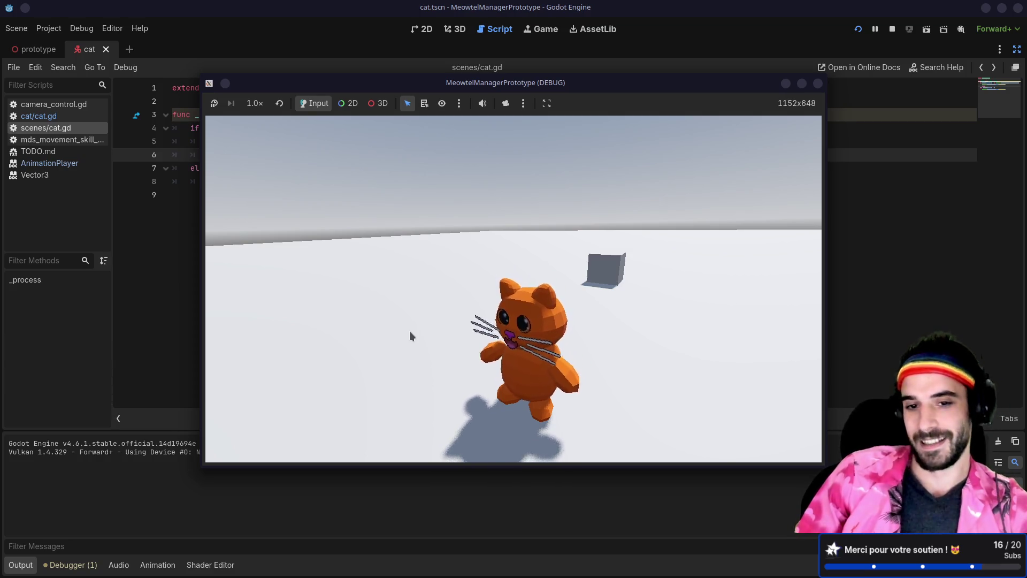
mouse_move(409, 331)
left_mouse_down()
mouse_move(465, 306)
mouse_move(431, 319)
left_mouse_up()
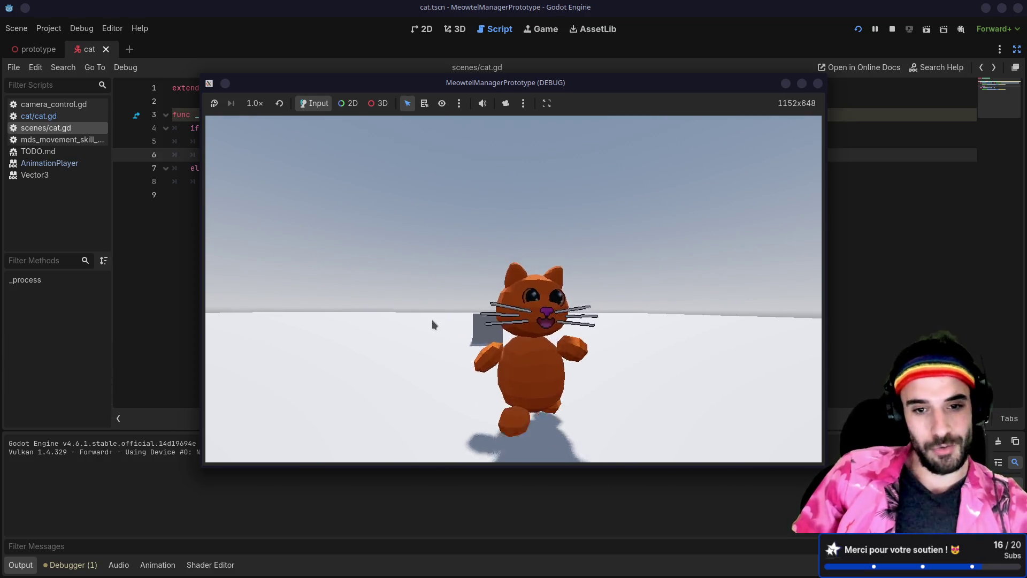
mouse_move(432, 321)
left_mouse_down()
mouse_move(501, 350)
mouse_move(607, 326)
mouse_move(517, 336)
left_mouse_up()
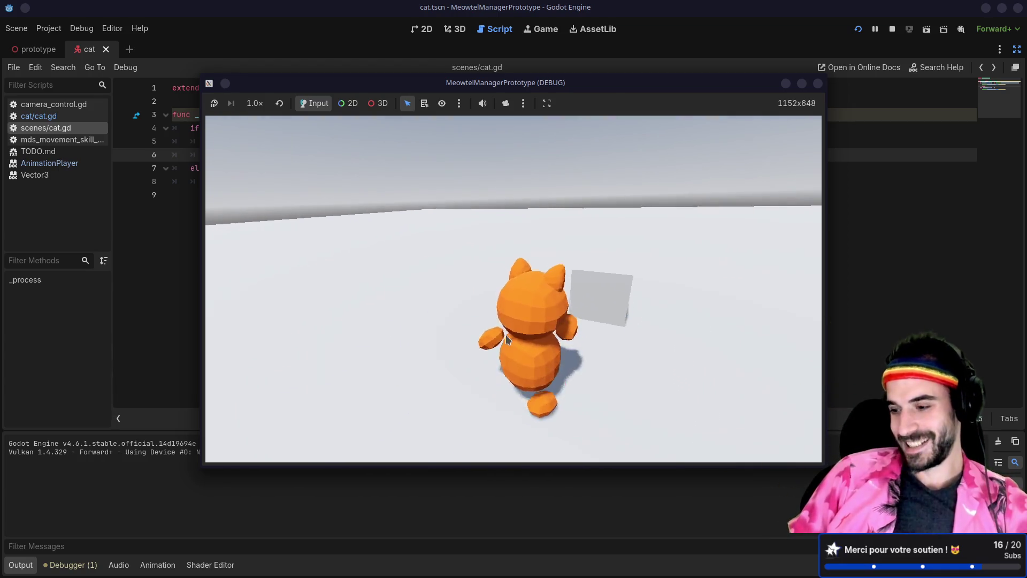
mouse_move(505, 335)
left_mouse_down()
mouse_move(403, 328)
mouse_move(537, 336)
mouse_move(428, 323)
left_mouse_up()
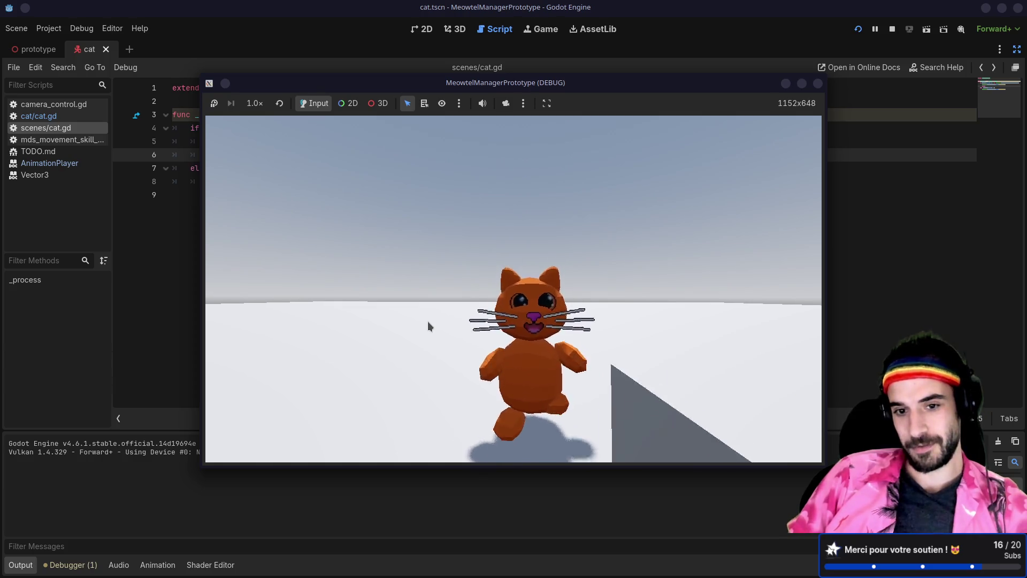
mouse_move(428, 321)
left_mouse_down()
mouse_move(467, 326)
mouse_move(442, 327)
left_mouse_up()
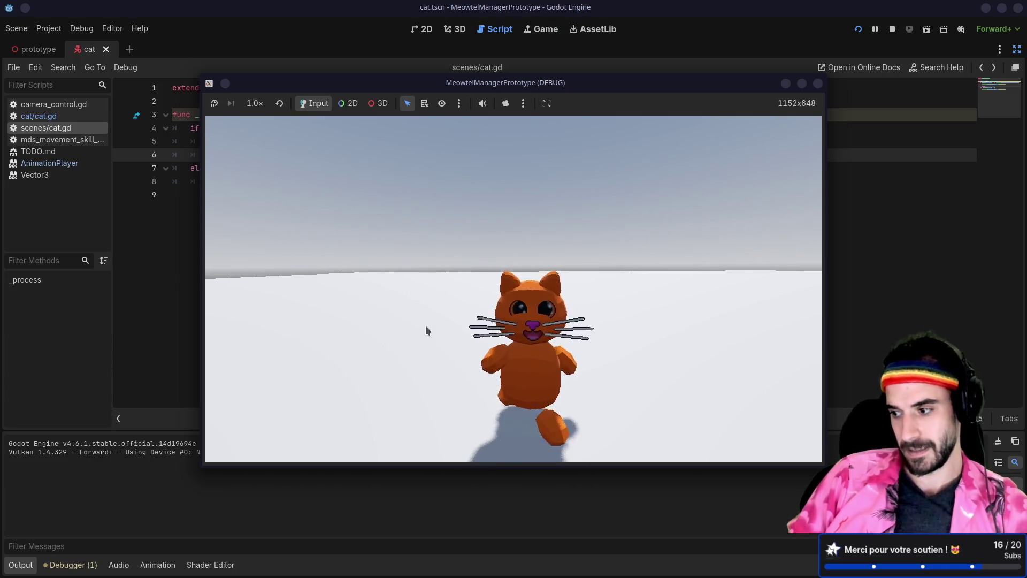
left_click_drag(426, 330, 529, 330)
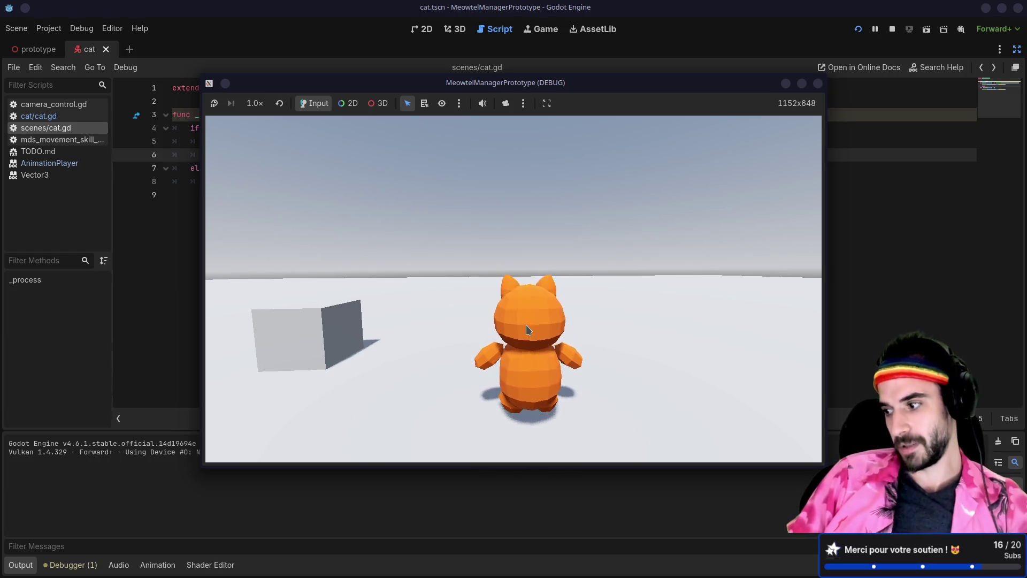
left_click_drag(525, 324, 444, 328)
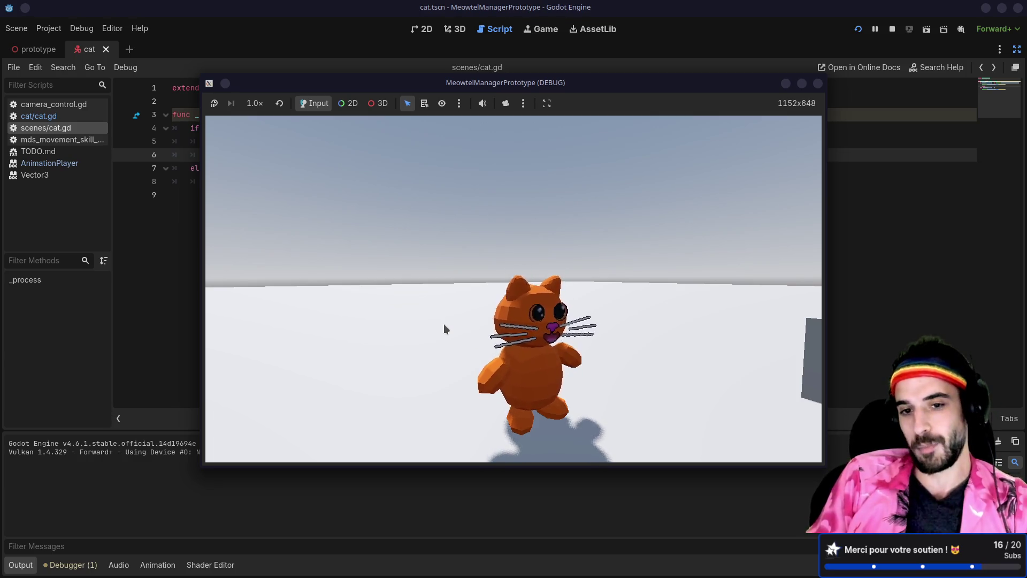
mouse_move(444, 323)
left_mouse_down()
mouse_move(419, 307)
mouse_move(427, 310)
mouse_move(321, 306)
left_mouse_up()
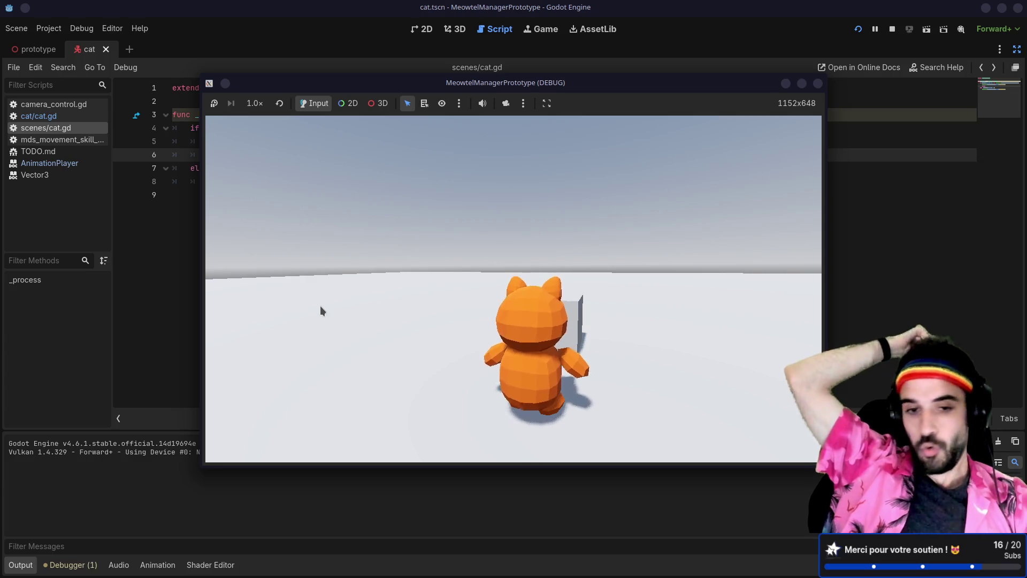
Step: Walk the cat right, left and toward the camera to confirm the WalkAction animation plays while moving
key("d")
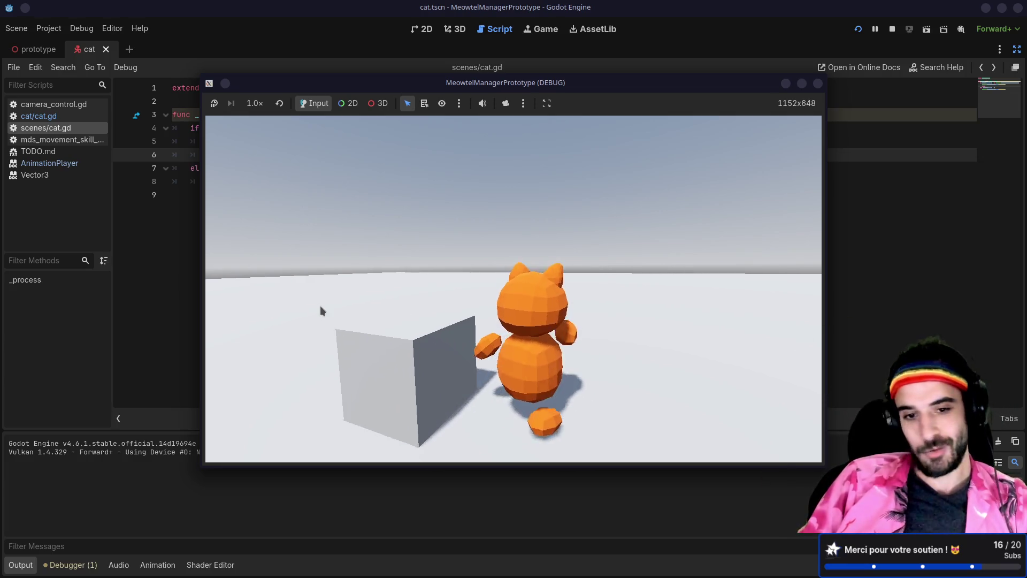
key("a")
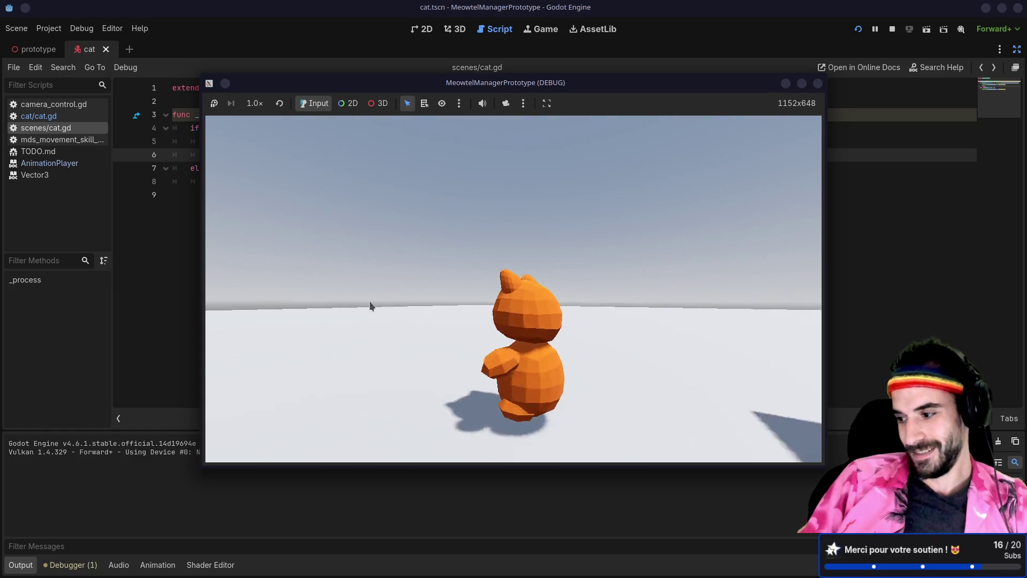
key("a")
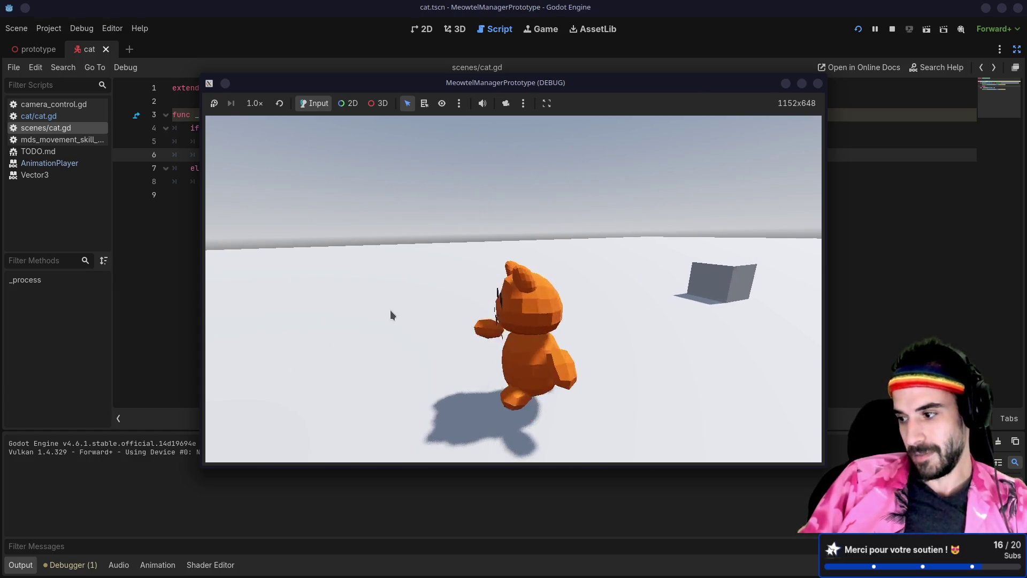
key("d")
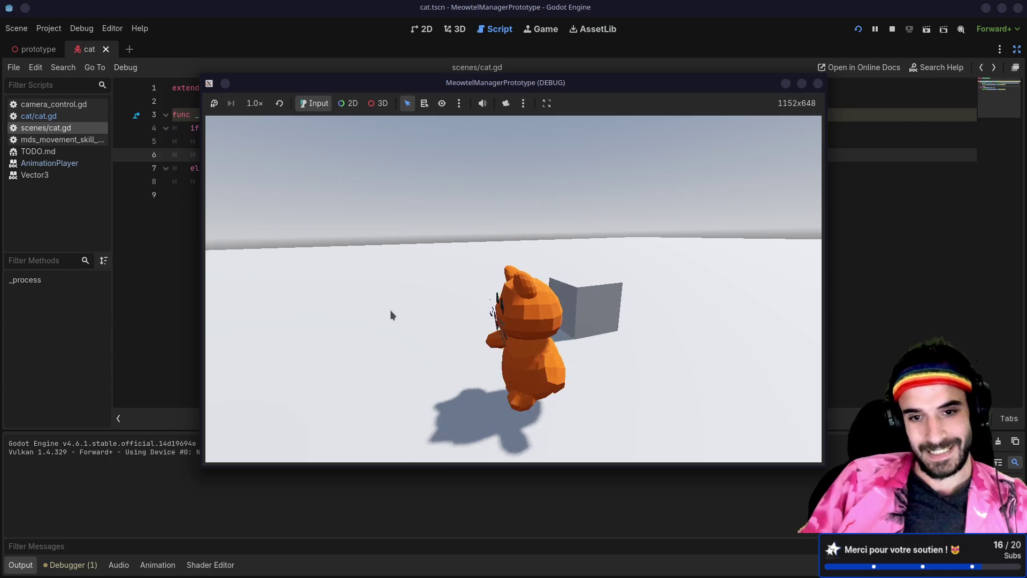
key("d")
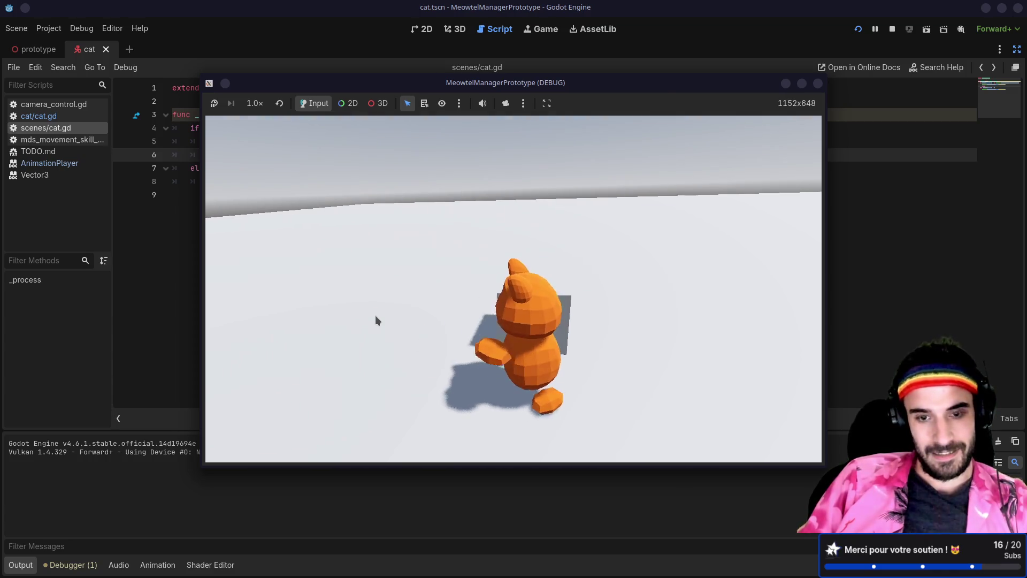
key("d")
mouse_move(376, 319)
left_mouse_down()
mouse_move(348, 309)
mouse_move(234, 311)
left_mouse_up()
key("s")
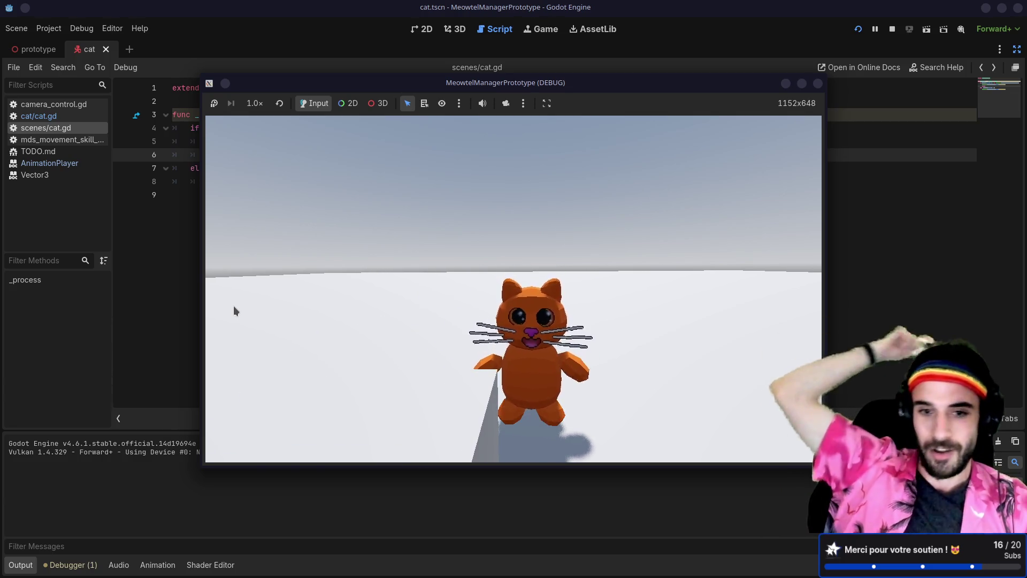
Step: Orbit the camera behind, beside and above the idle cat, with the grey box in view
left_click_drag(227, 307, 350, 316)
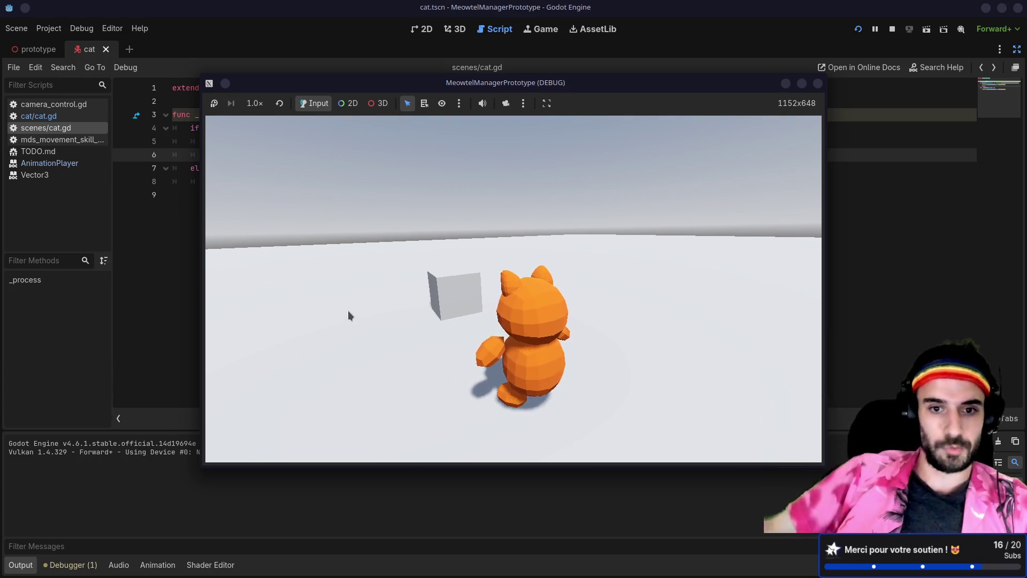
mouse_move(348, 310)
left_mouse_down()
mouse_move(400, 291)
mouse_move(372, 302)
left_mouse_up()
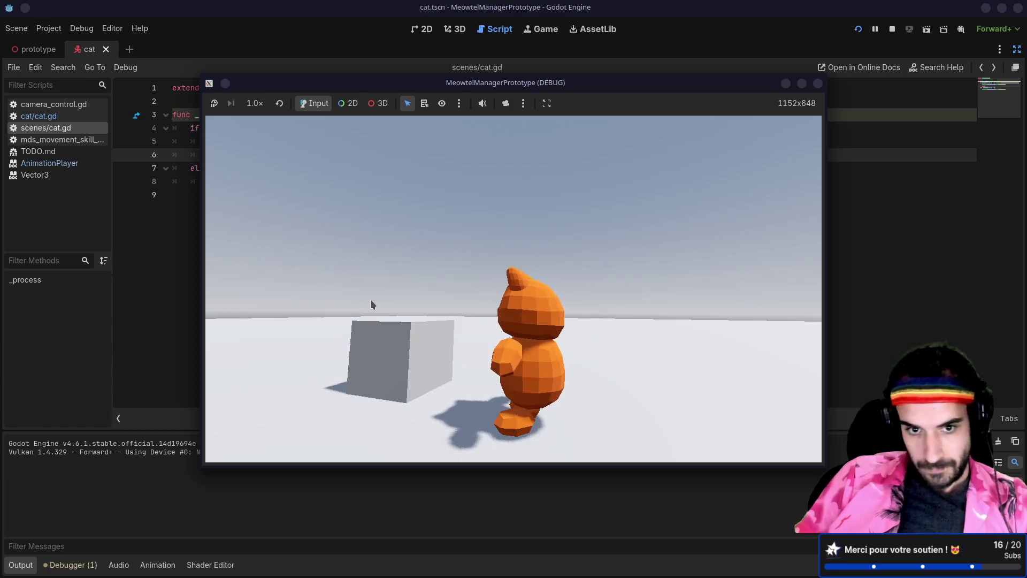
left_click_drag(370, 305, 342, 317)
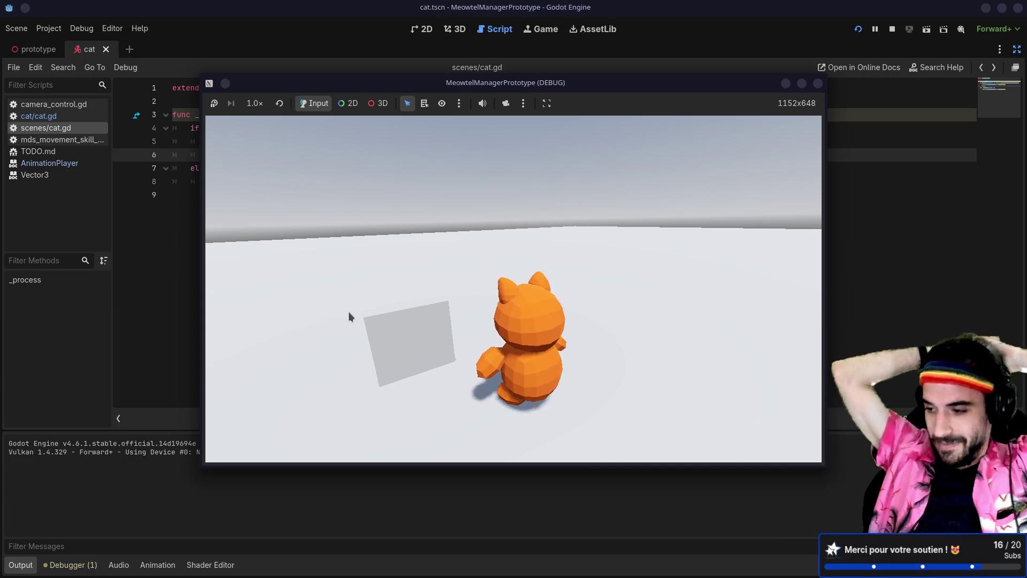
mouse_move(348, 312)
left_mouse_down()
mouse_move(383, 306)
mouse_move(333, 308)
mouse_move(368, 301)
left_mouse_up()
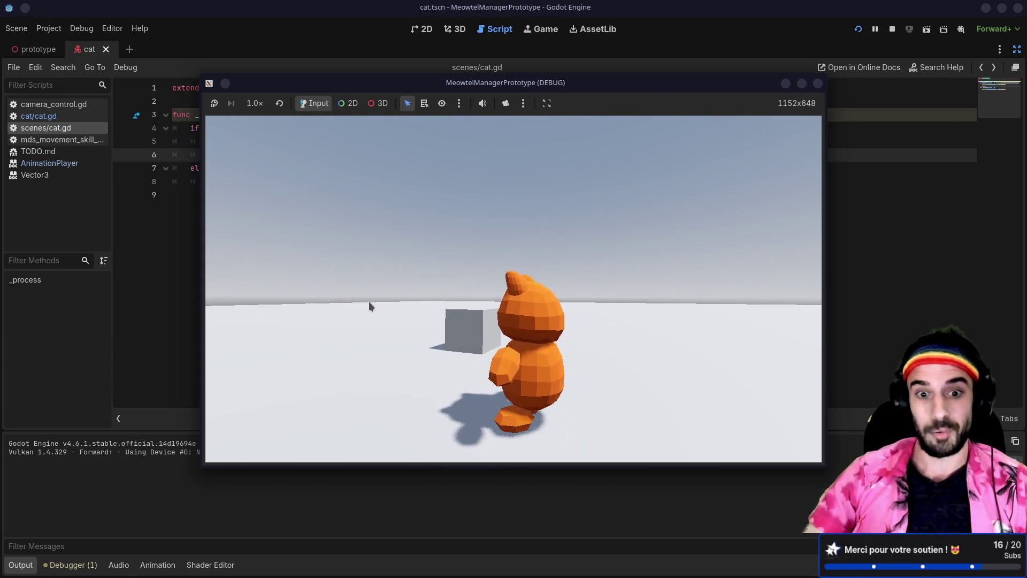
left_click_drag(370, 302, 411, 307)
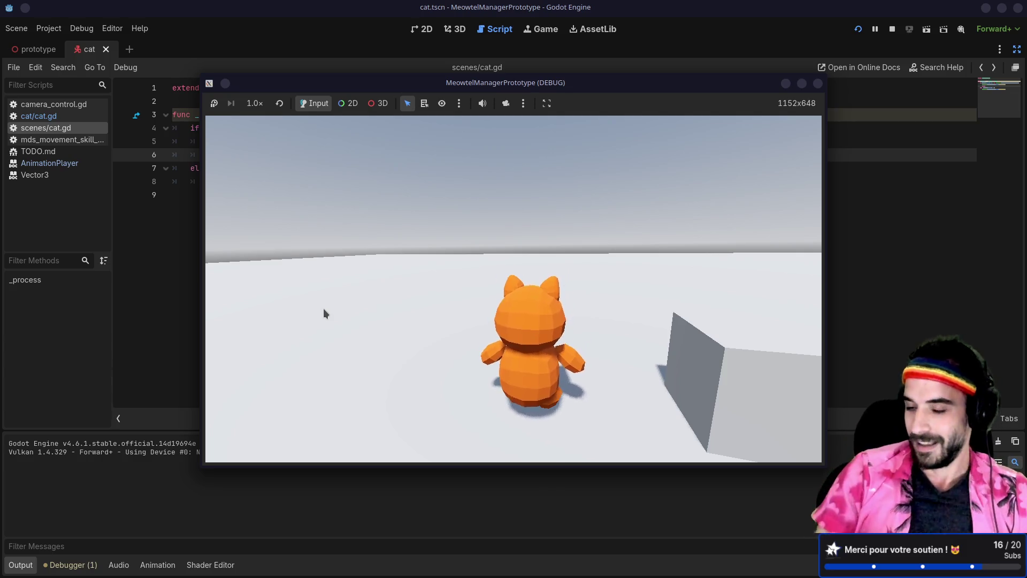
Step: Walk the cat left and right up to the grey box, confirming it animates while moving
key("a")
key("a")
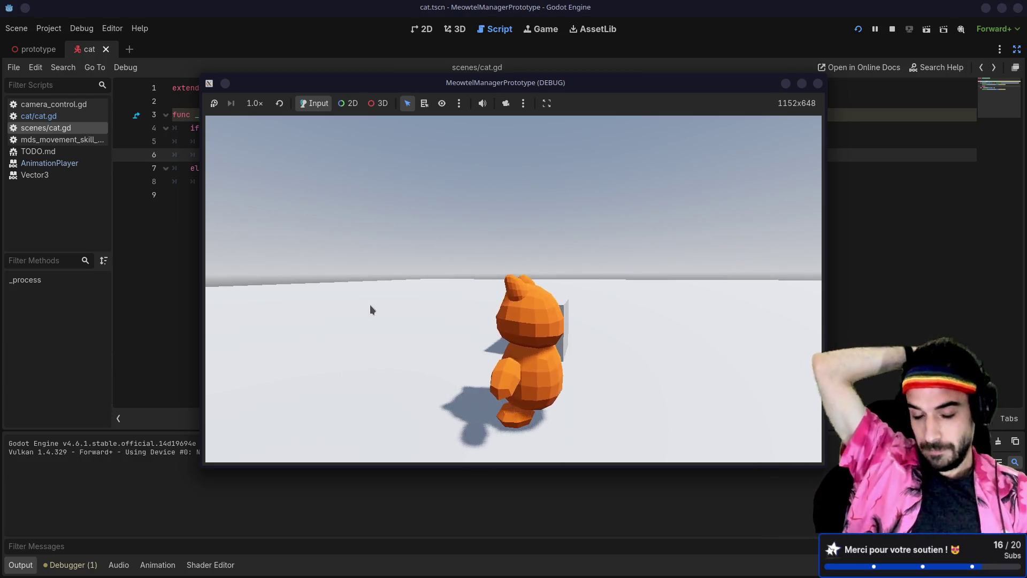
key("d")
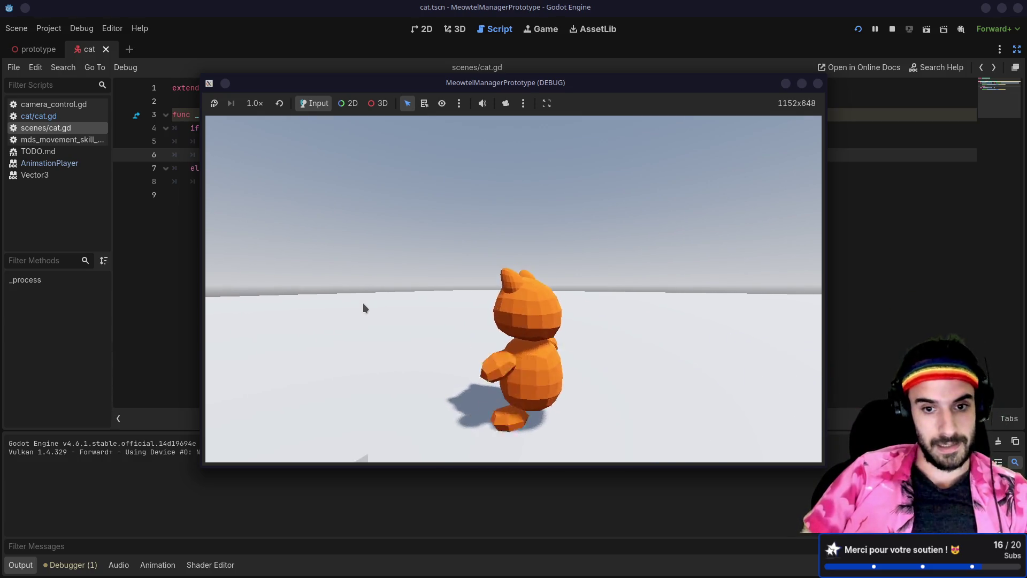
key("a")
key("a")
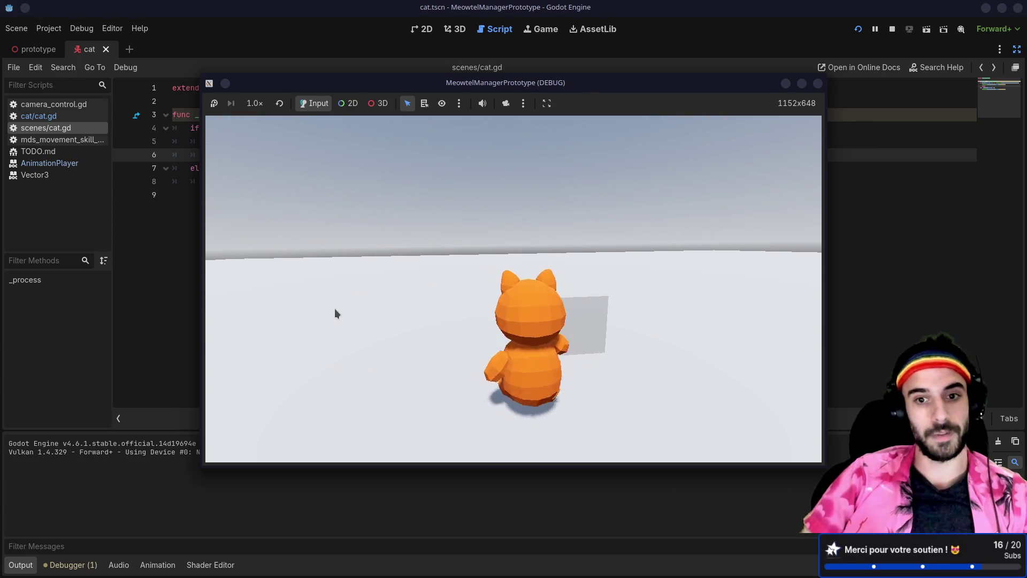
key("a")
key("a")
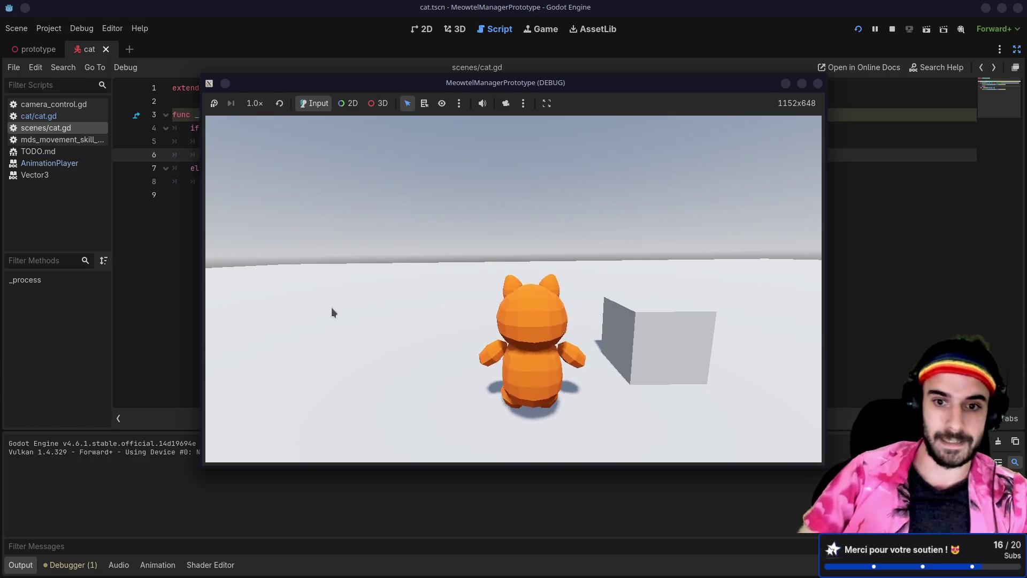
key("d")
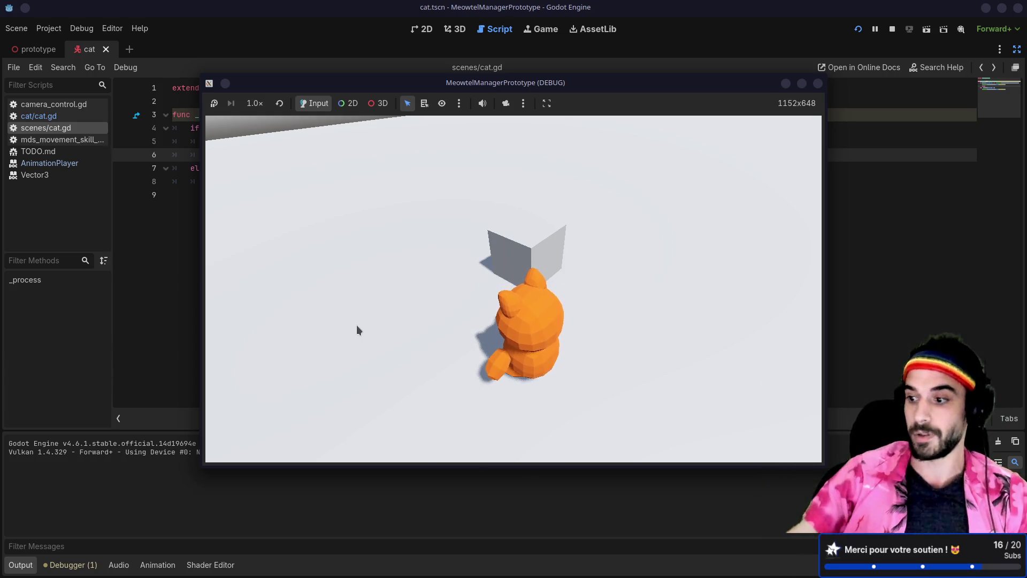
mouse_move(356, 326)
left_mouse_down()
mouse_move(377, 313)
mouse_move(345, 309)
left_mouse_up()
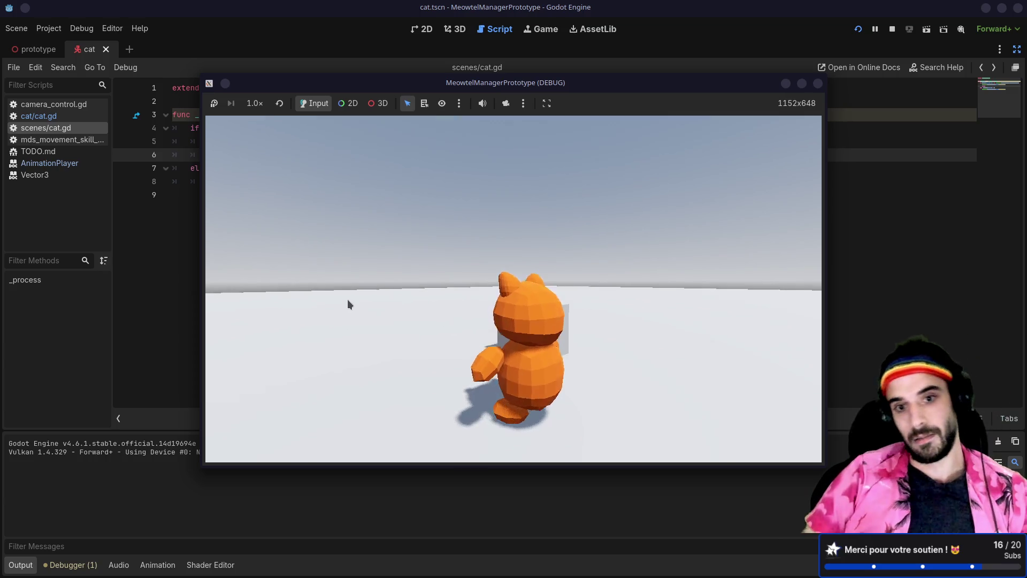
key("d")
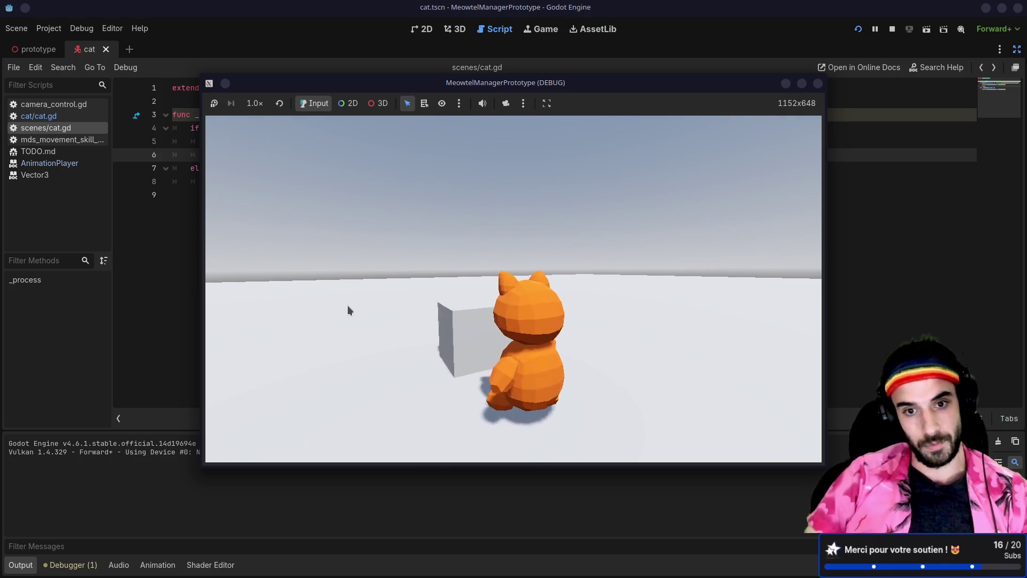
key("a")
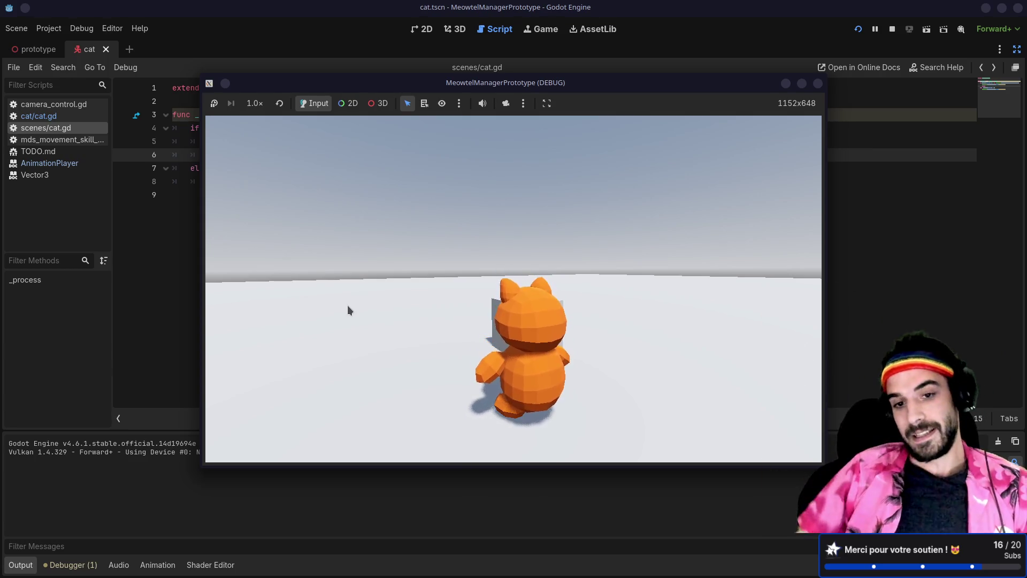
Step: Turn the cat repeatedly with D, W and A around the cube, checking the walk/idle switching
key("d")
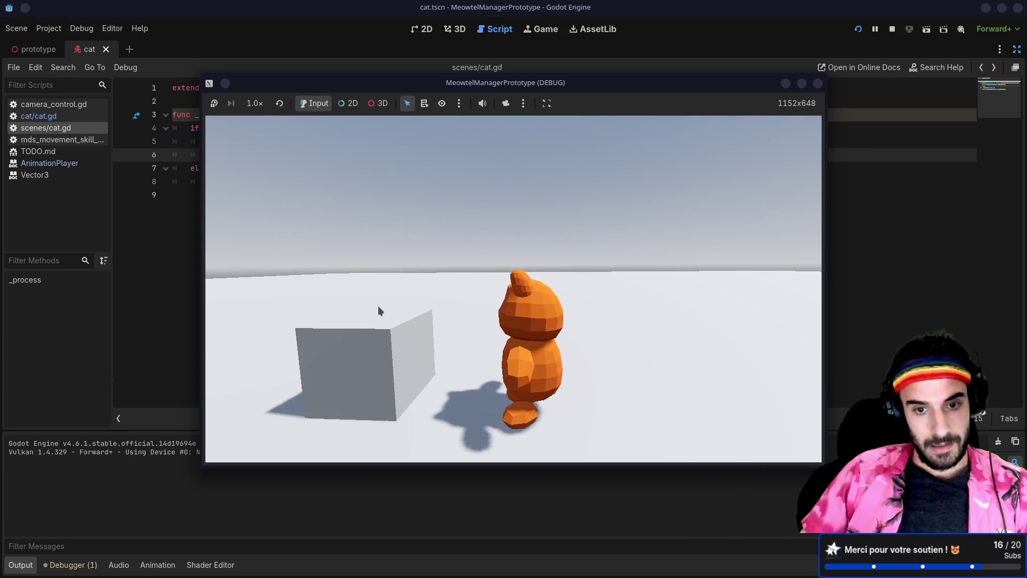
key("w")
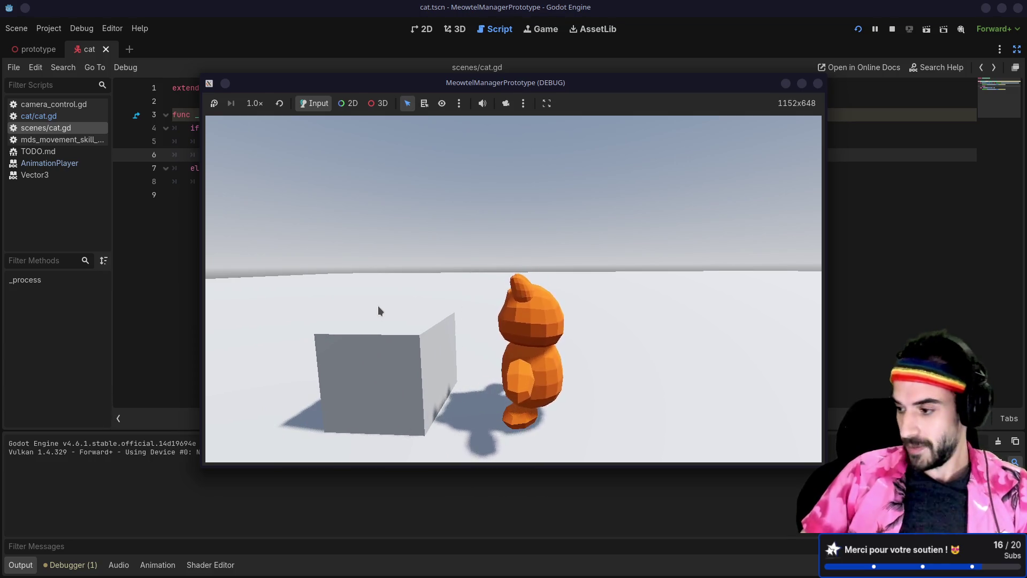
key("d")
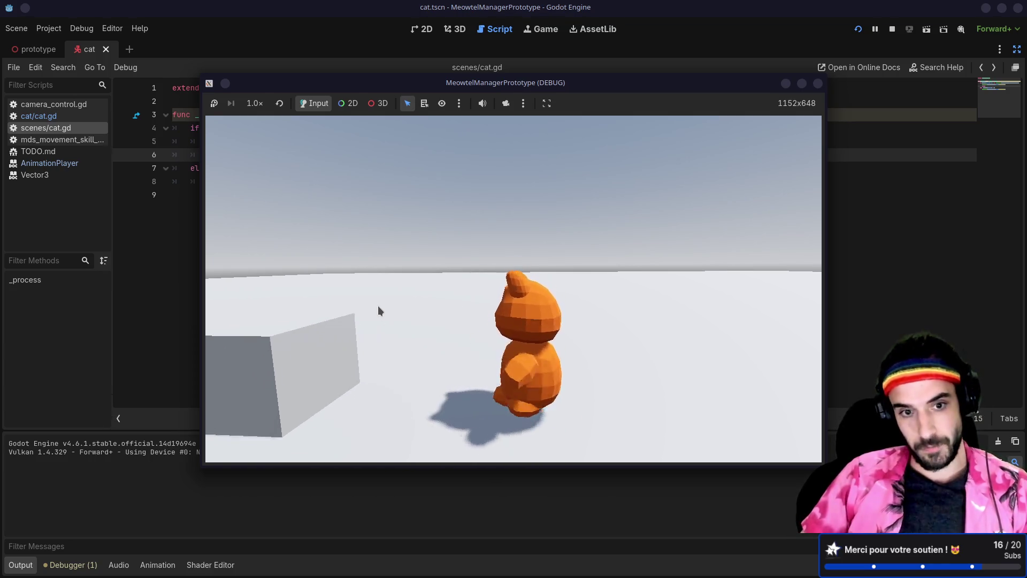
key("a")
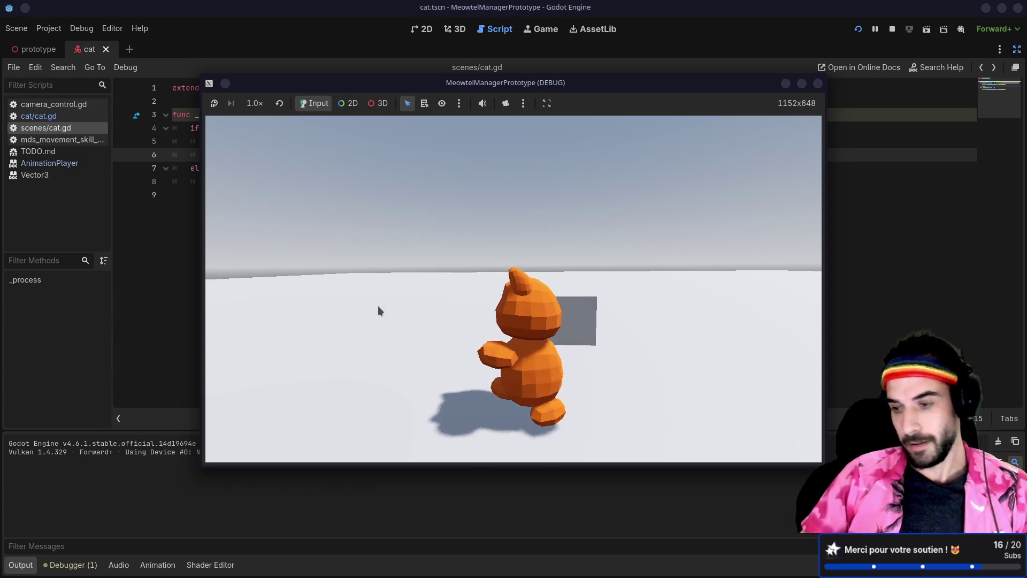
key("d")
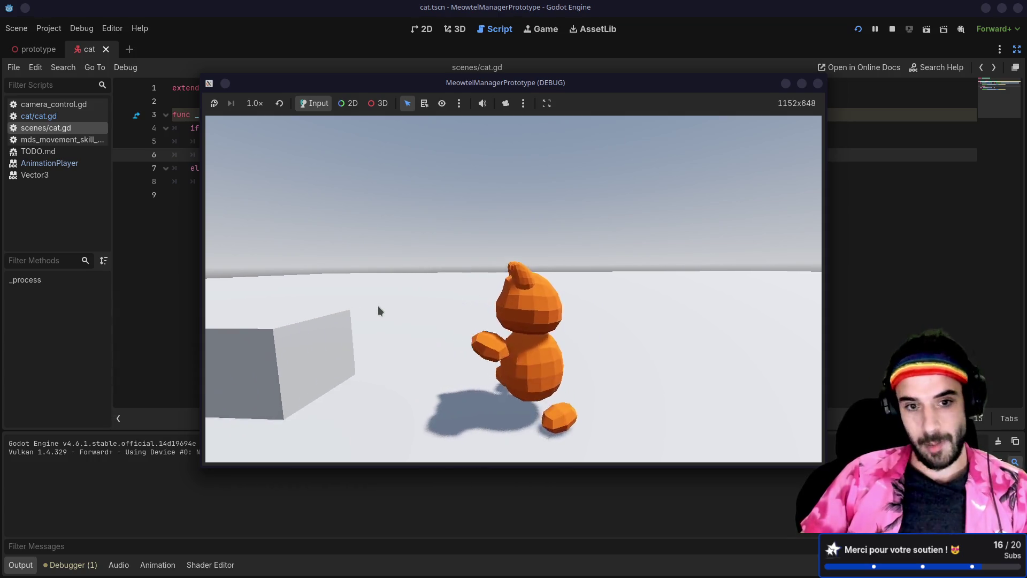
key("a")
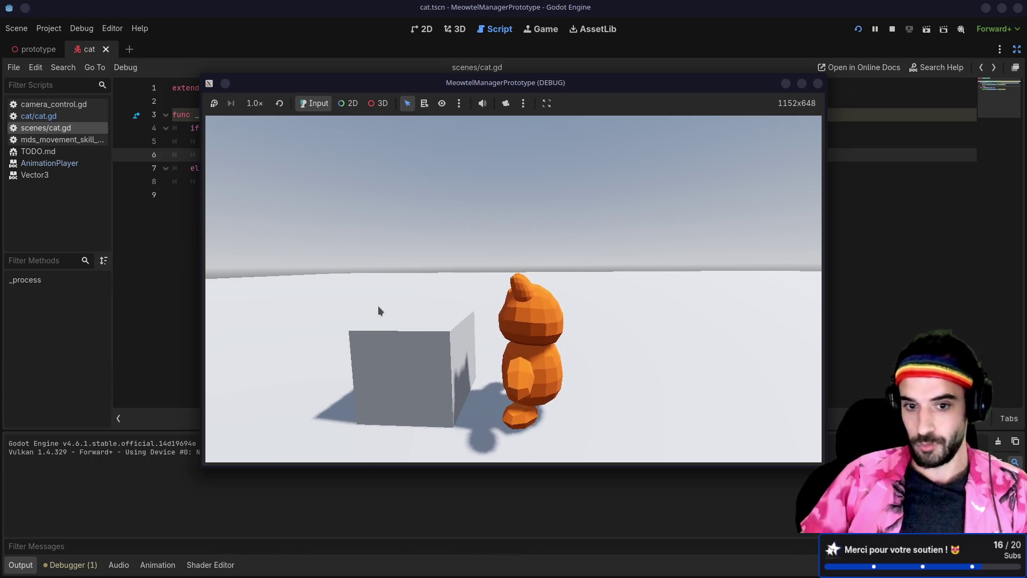
key("d")
mouse_move(386, 314)
left_mouse_down()
mouse_move(804, 394)
mouse_move(490, 326)
left_mouse_up()
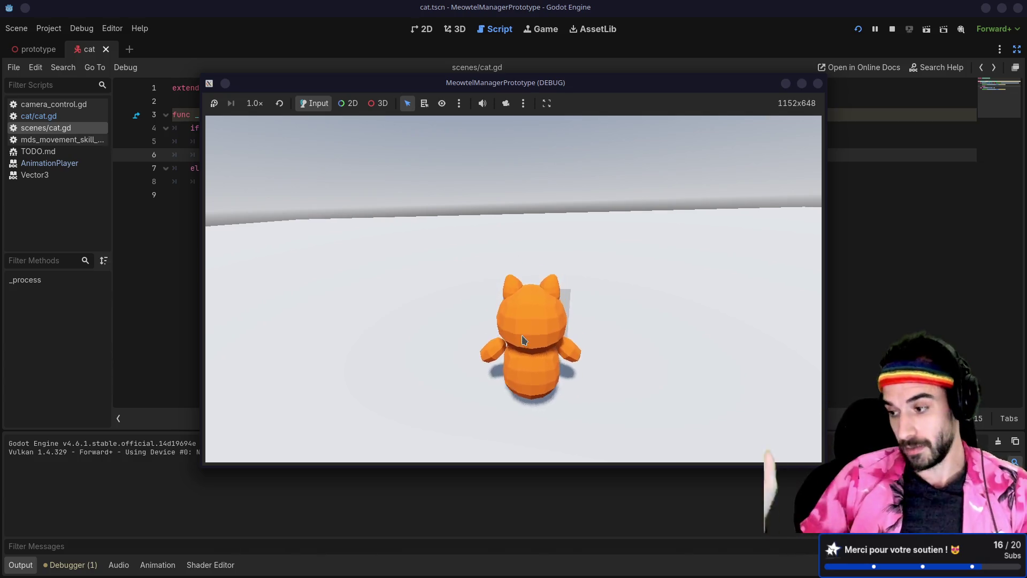
Step: Walk the cat forward out from behind the grey box
left_click_drag(523, 340, 508, 321)
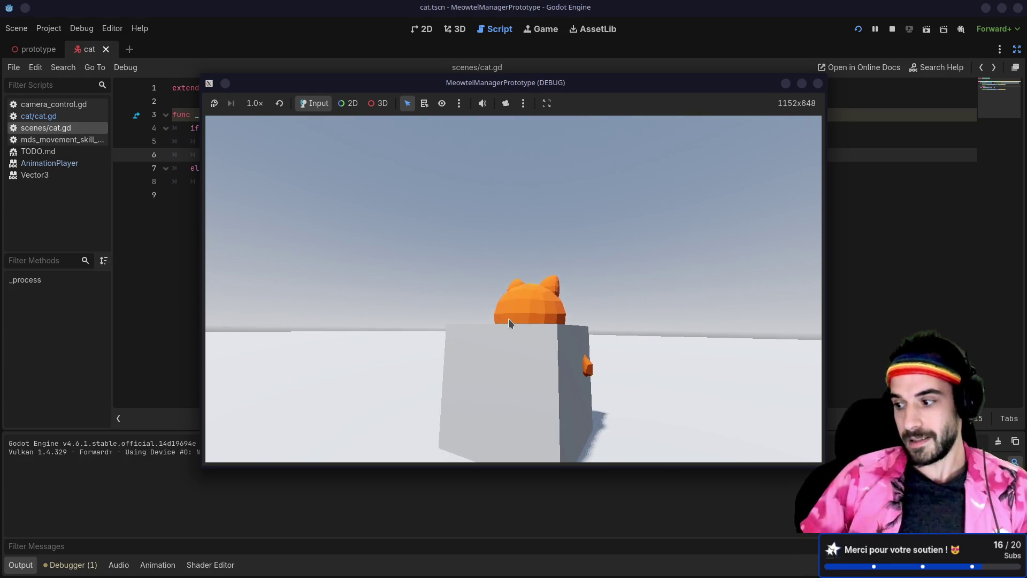
key("w")
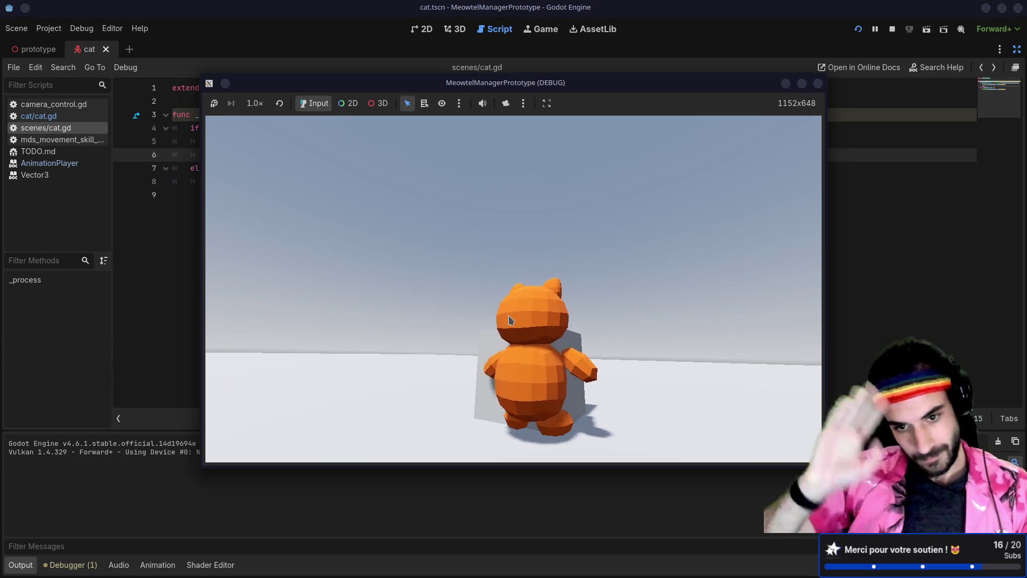
left_click_drag(508, 320, 573, 344)
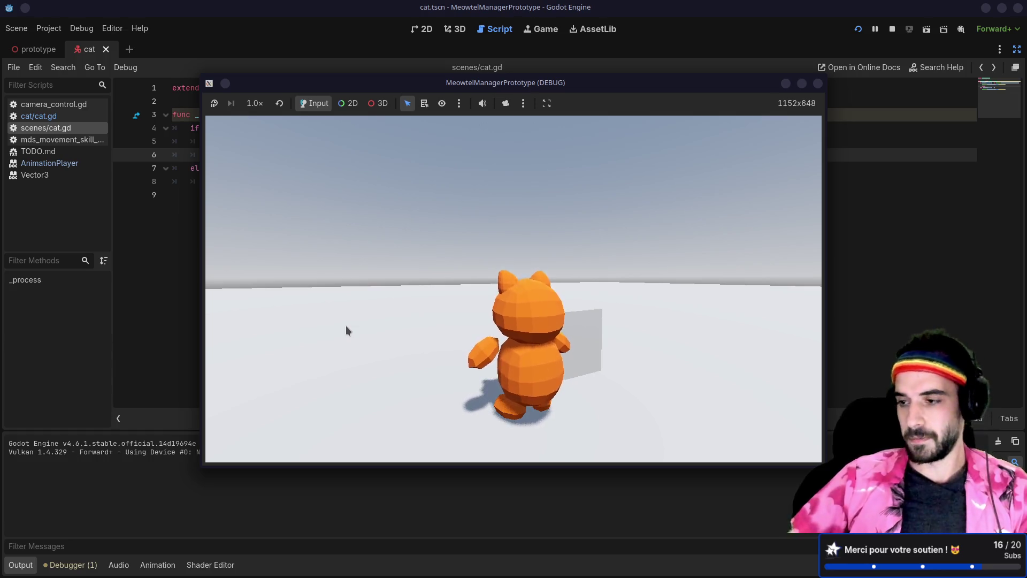
Step: Orbit around the cat once more, then stop the running game
mouse_move(346, 326)
left_mouse_down()
mouse_move(433, 319)
mouse_move(308, 342)
mouse_move(367, 332)
left_mouse_up()
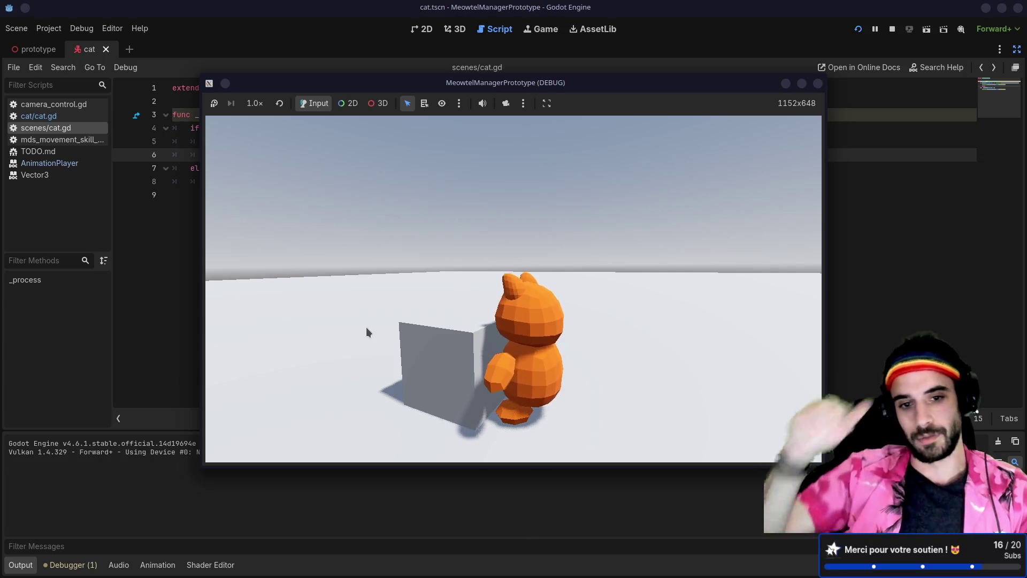
mouse_move(367, 332)
left_mouse_down()
mouse_move(408, 325)
mouse_move(381, 337)
mouse_move(319, 334)
mouse_move(401, 336)
left_mouse_up()
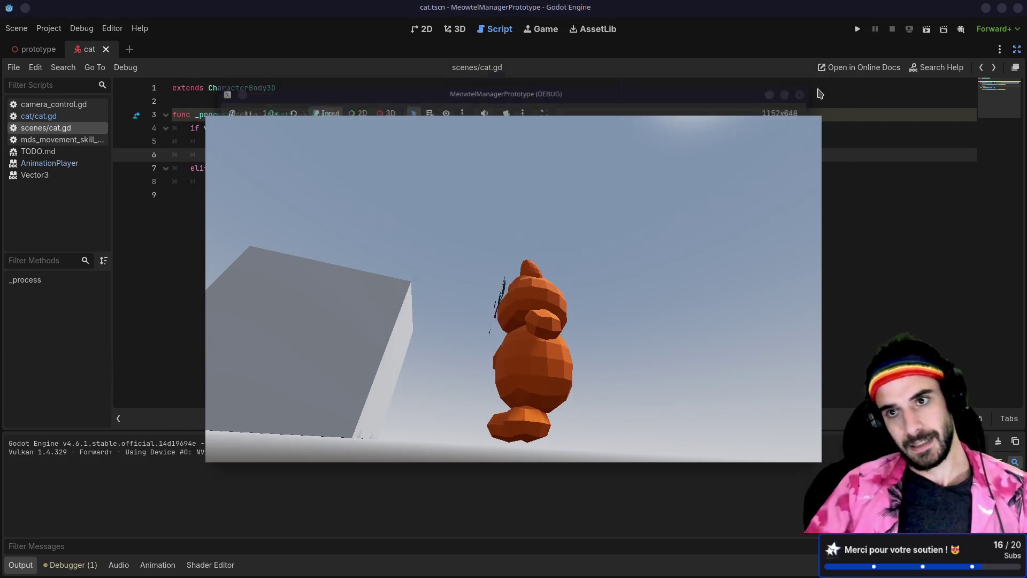
left_click(818, 83)
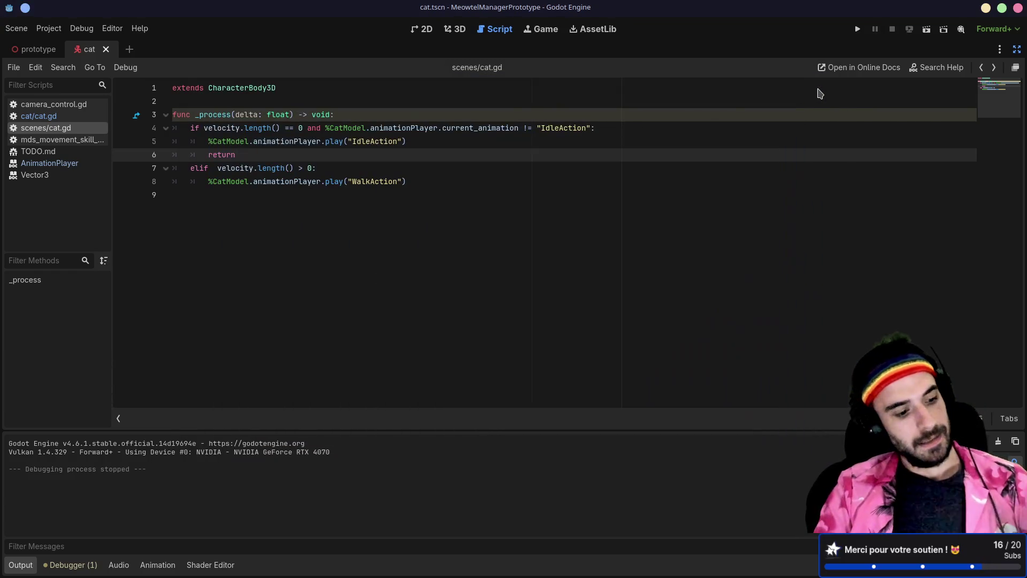